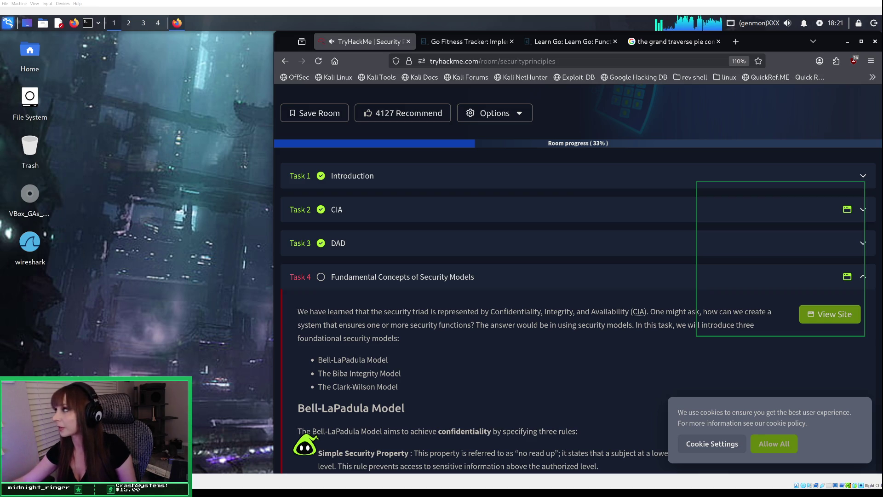
Search the web for 'go by example' in a new tab and open gobyexample.com.
{"action": "left_click", "coordinate": [734, 41]}
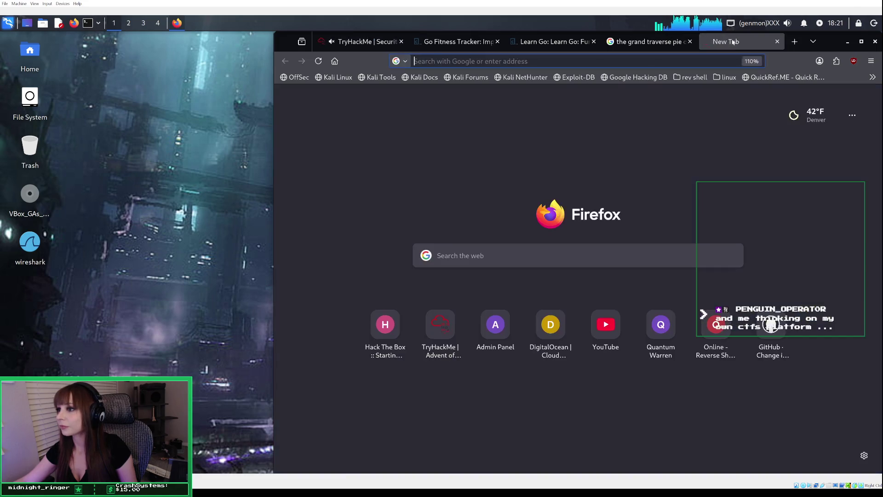
{"action": "type", "text": "g"}
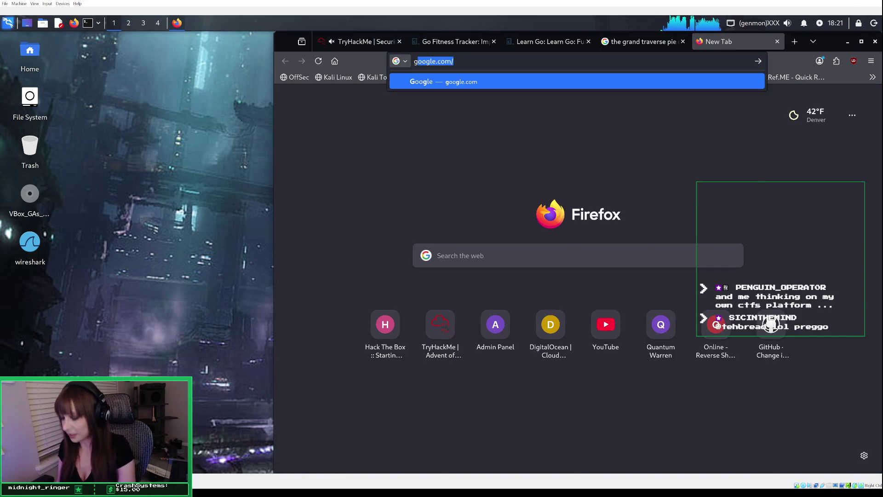
{"action": "type", "text": "o by example"}
{"action": "key", "text": "Return"}
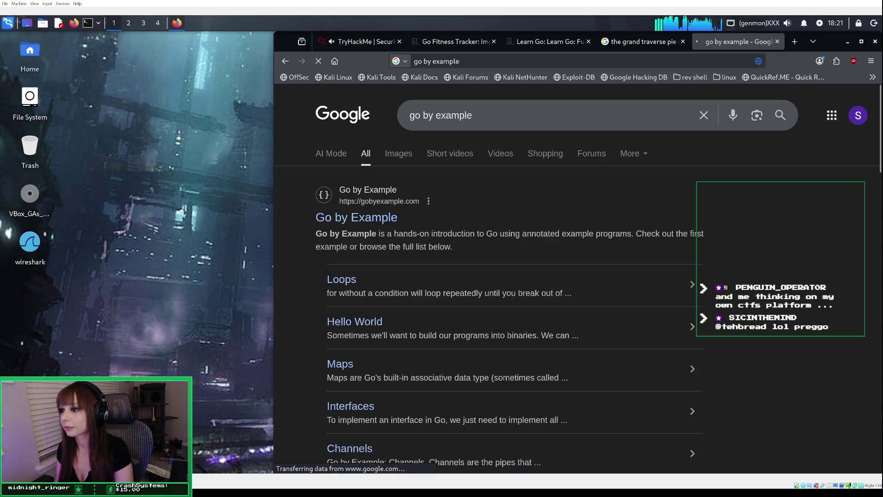
{"action": "left_click", "coordinate": [387, 220]}
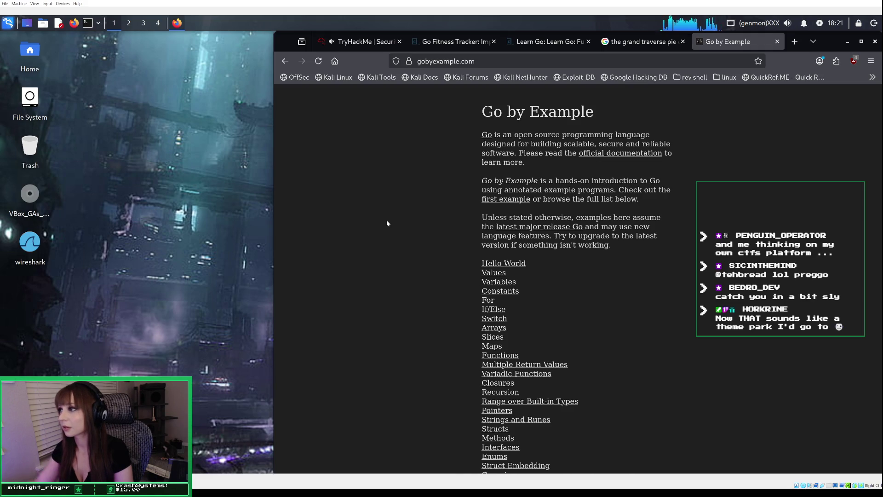
Bookmark the Go by Example page in the GoLang folder, then close its tab.
{"action": "left_click", "coordinate": [758, 61]}
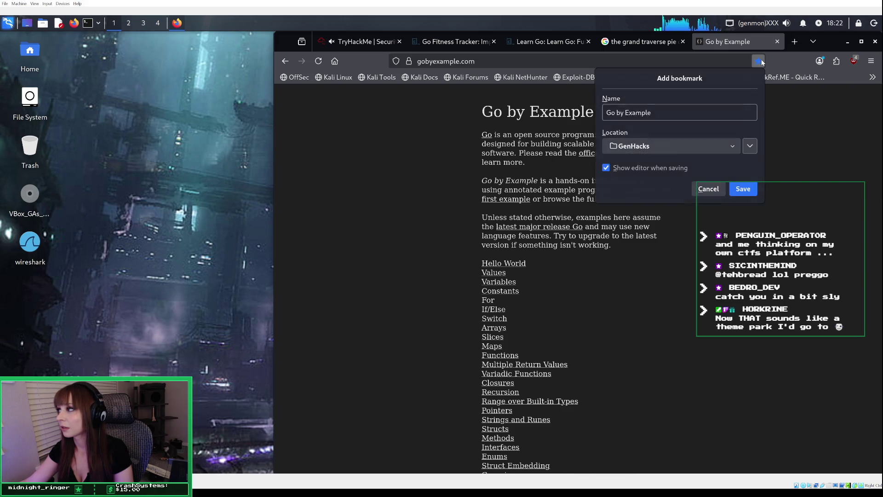
{"action": "left_click", "coordinate": [699, 150]}
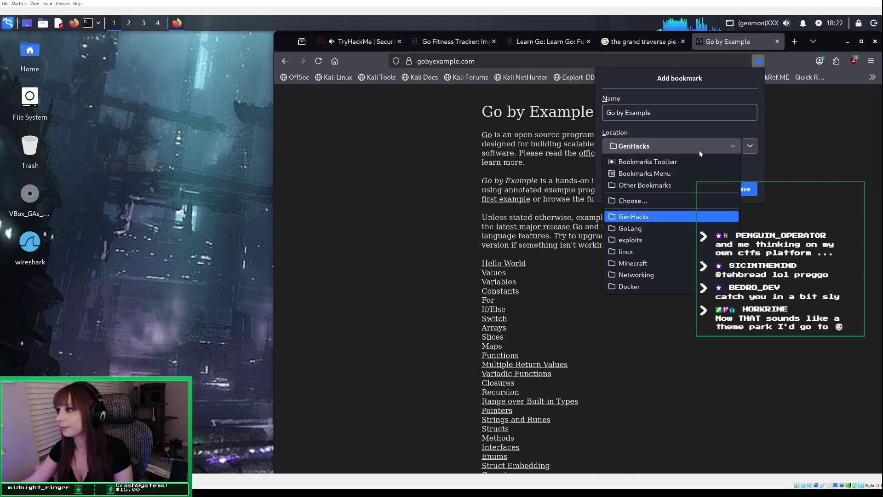
{"action": "left_click", "coordinate": [675, 227]}
{"action": "left_click", "coordinate": [743, 188]}
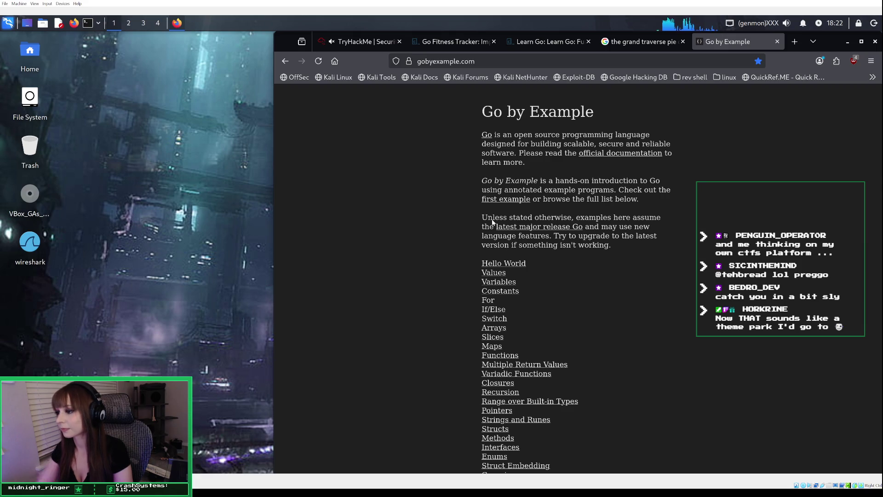
{"action": "scroll", "coordinate": [492, 222], "scroll_direction": "down", "scroll_amount": 5}
{"action": "scroll", "coordinate": [496, 234], "scroll_direction": "down", "scroll_amount": 8}
{"action": "scroll", "coordinate": [496, 235], "scroll_direction": "up", "scroll_amount": 5}
{"action": "scroll", "coordinate": [496, 235], "scroll_direction": "up", "scroll_amount": 10}
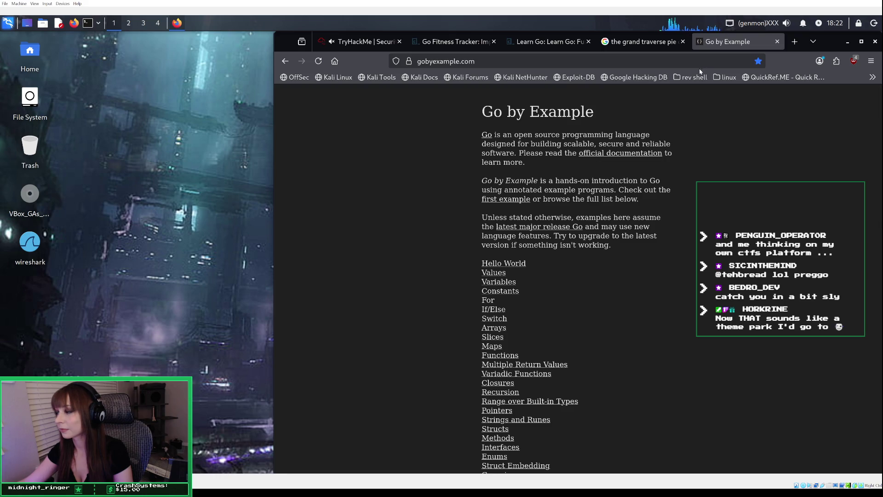
{"action": "left_click", "coordinate": [777, 42]}
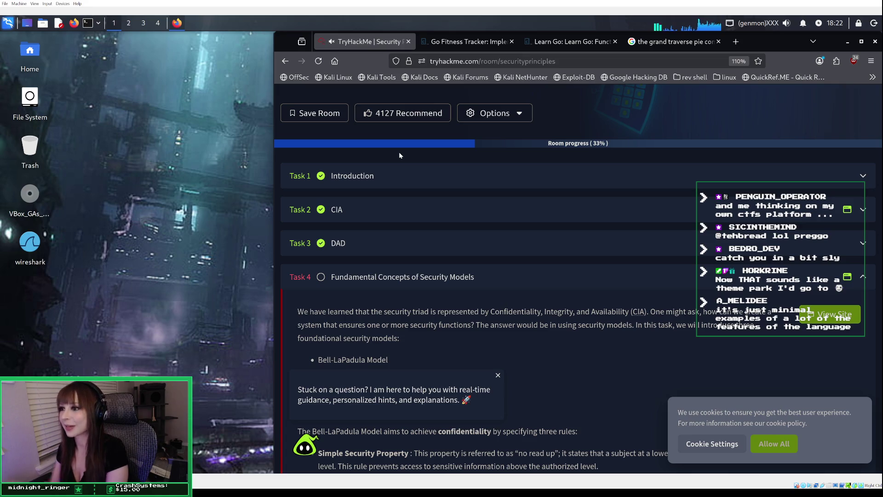
Save the cookie preferences to dismiss the TryHackMe cookie banner.
{"action": "scroll", "coordinate": [395, 177], "scroll_direction": "down", "scroll_amount": 1}
{"action": "scroll", "coordinate": [395, 180], "scroll_direction": "up", "scroll_amount": 6}
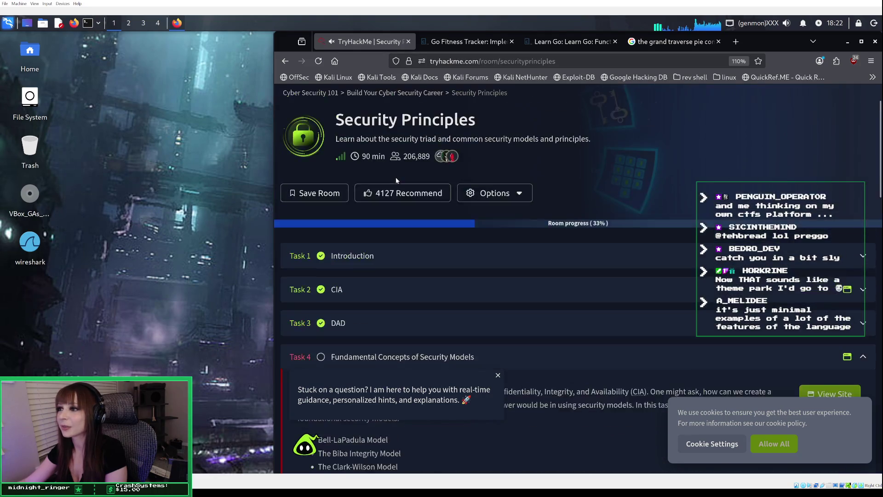
{"action": "scroll", "coordinate": [396, 180], "scroll_direction": "down", "scroll_amount": 3}
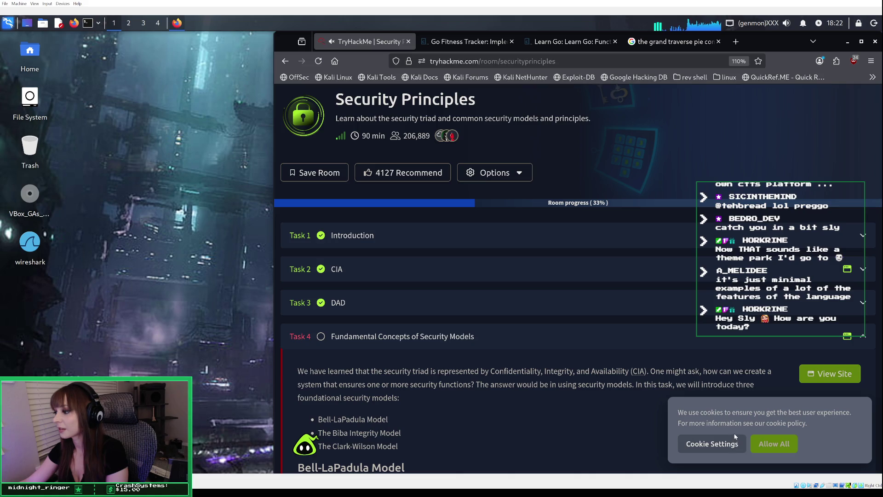
{"action": "left_click", "coordinate": [720, 445]}
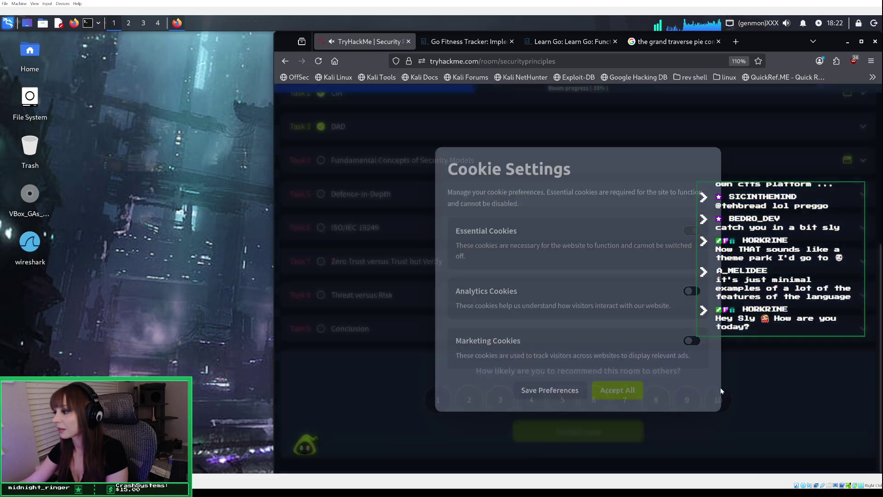
{"action": "left_click", "coordinate": [552, 388]}
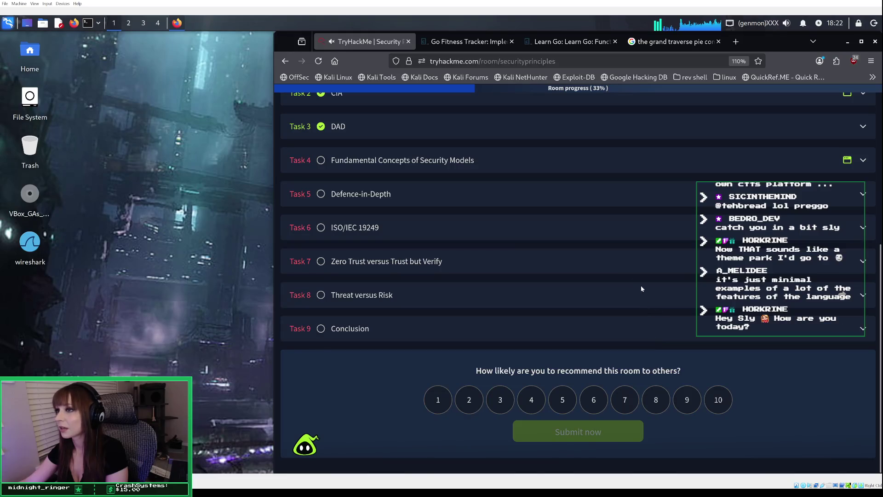
Expand Task 4 Fundamental Concepts of Security Models, then go to the Build Your Cyber Security Career module.
{"action": "left_click", "coordinate": [394, 160]}
{"action": "scroll", "coordinate": [454, 195], "scroll_direction": "up", "scroll_amount": 3}
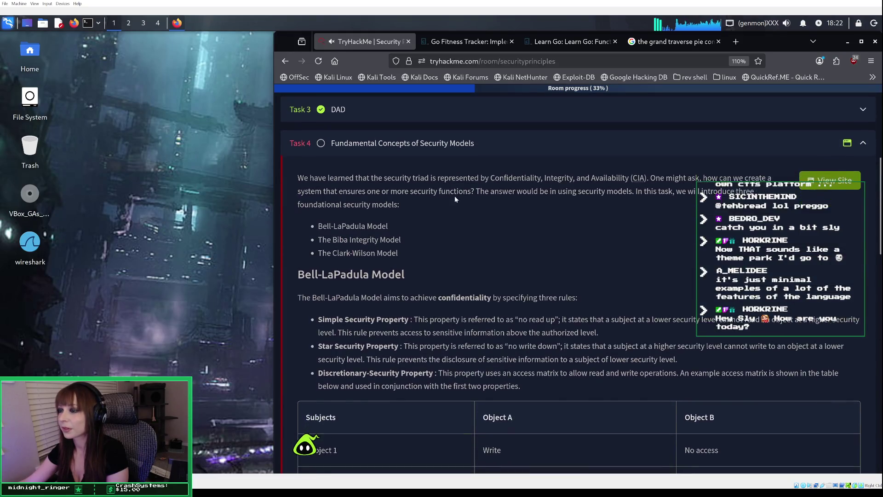
{"action": "scroll", "coordinate": [449, 170], "scroll_direction": "up", "scroll_amount": 3}
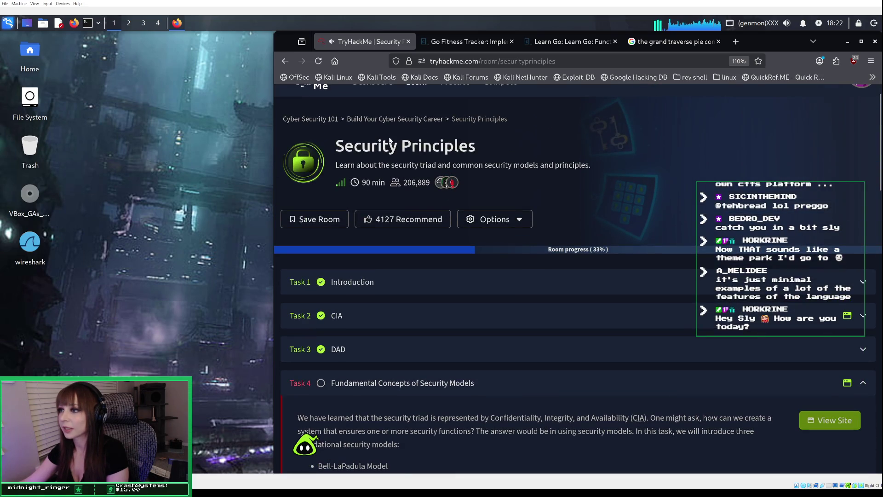
{"action": "scroll", "coordinate": [390, 141], "scroll_direction": "up", "scroll_amount": 1}
{"action": "left_click", "coordinate": [394, 150]}
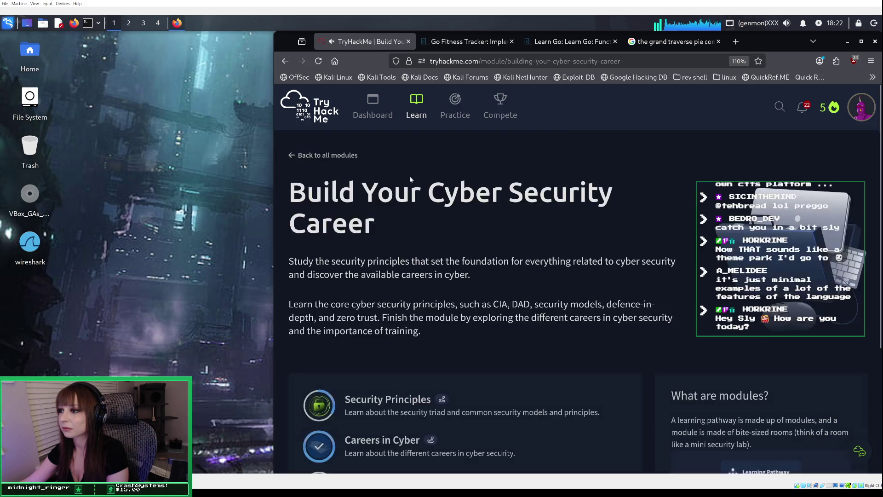
Go to the TryHackMe dashboard and view the full Cyber Security 101 learning path.
{"action": "scroll", "coordinate": [450, 231], "scroll_direction": "down", "scroll_amount": 4}
{"action": "scroll", "coordinate": [451, 231], "scroll_direction": "up", "scroll_amount": 2}
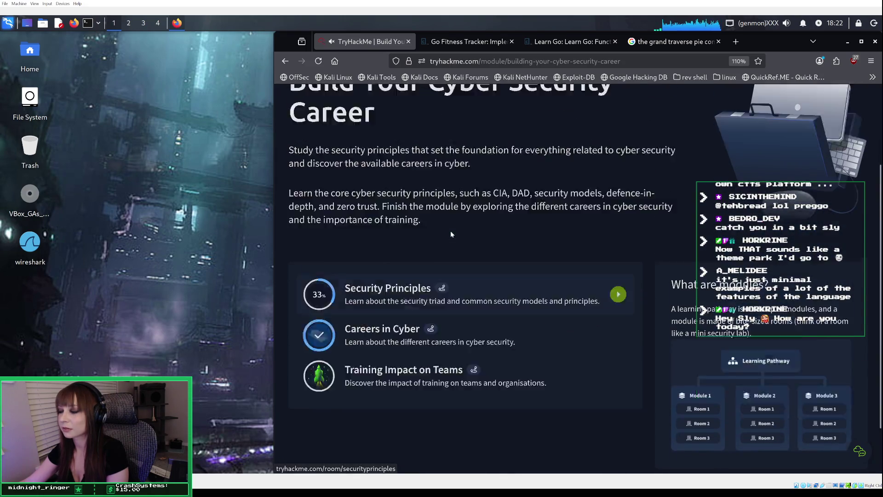
{"action": "scroll", "coordinate": [451, 231], "scroll_direction": "up", "scroll_amount": 1}
{"action": "scroll", "coordinate": [450, 231], "scroll_direction": "down", "scroll_amount": 2}
{"action": "scroll", "coordinate": [414, 202], "scroll_direction": "up", "scroll_amount": 2}
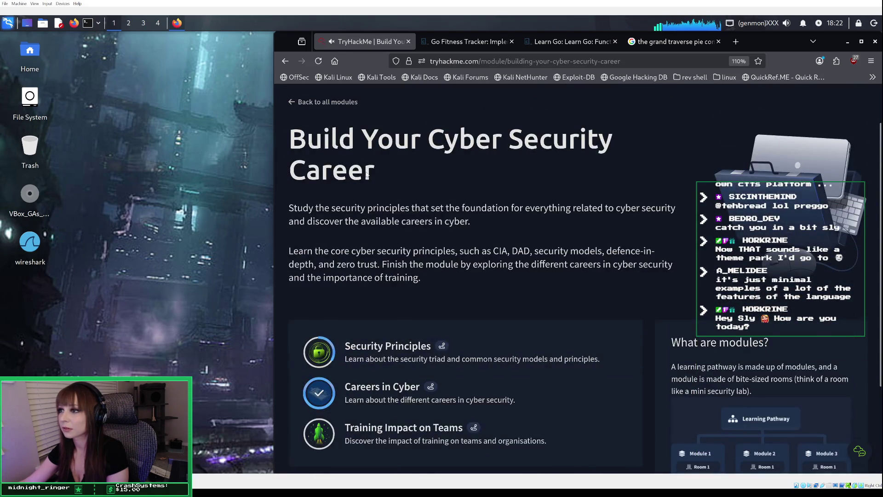
{"action": "left_click", "coordinate": [371, 106]}
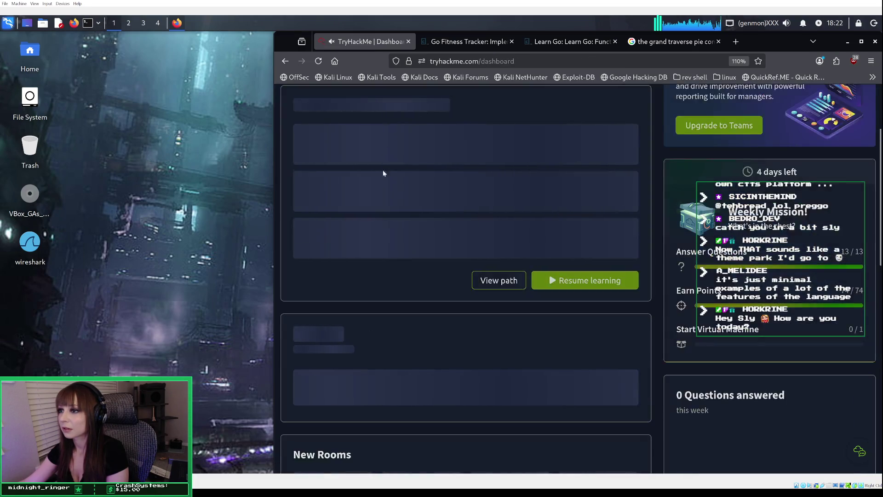
{"action": "left_click", "coordinate": [500, 374]}
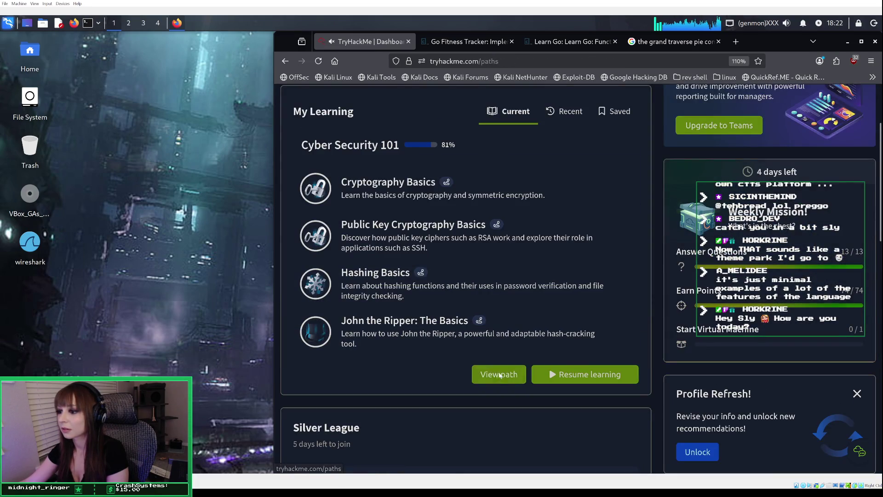
Expand the Defensive Security, Security Solutions and Defensive Security Tooling modules, then open REMnux: Getting Started.
{"action": "scroll", "coordinate": [498, 336], "scroll_direction": "down", "scroll_amount": 6}
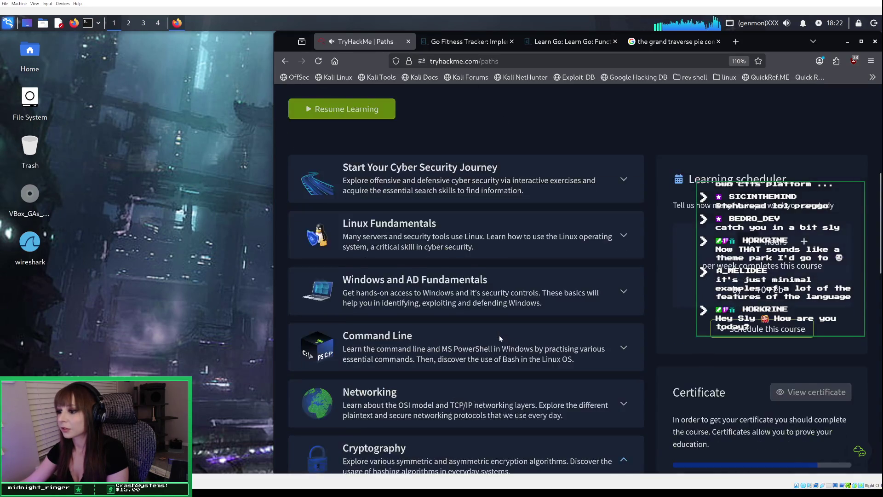
{"action": "scroll", "coordinate": [499, 335], "scroll_direction": "down", "scroll_amount": 8}
{"action": "scroll", "coordinate": [459, 269], "scroll_direction": "down", "scroll_amount": 1}
{"action": "scroll", "coordinate": [459, 271], "scroll_direction": "down", "scroll_amount": 4}
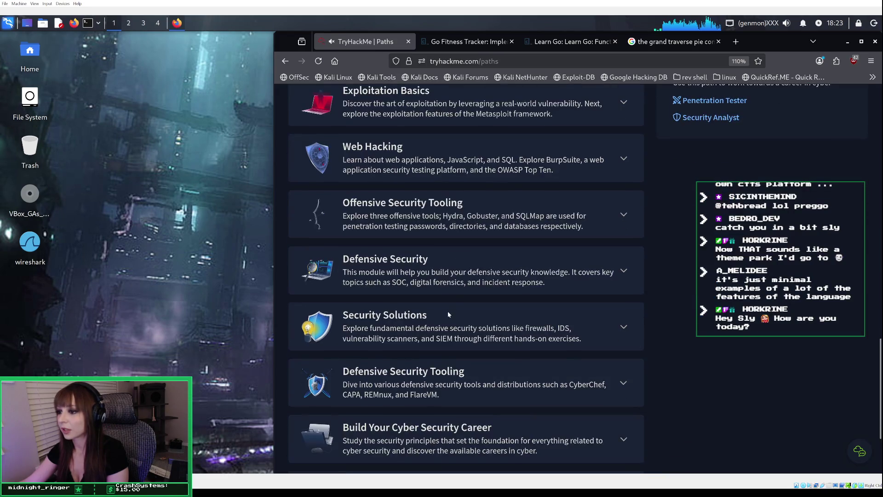
{"action": "left_click", "coordinate": [444, 256]}
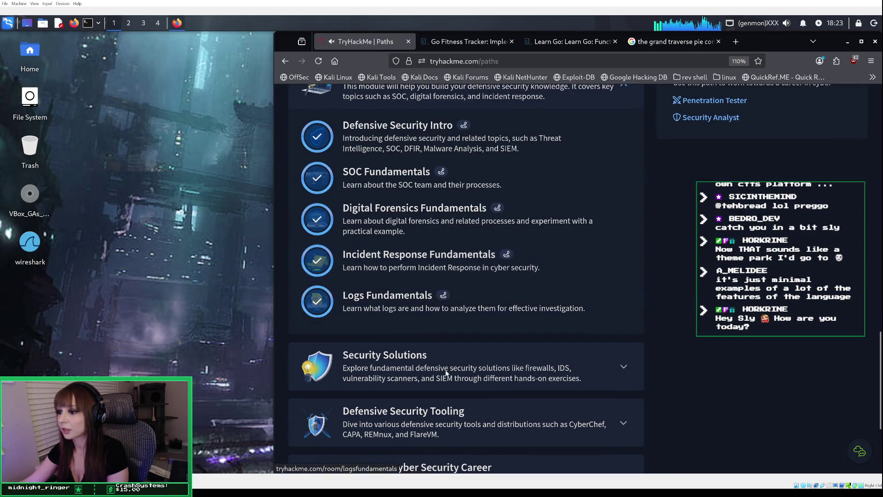
{"action": "left_click", "coordinate": [449, 357]}
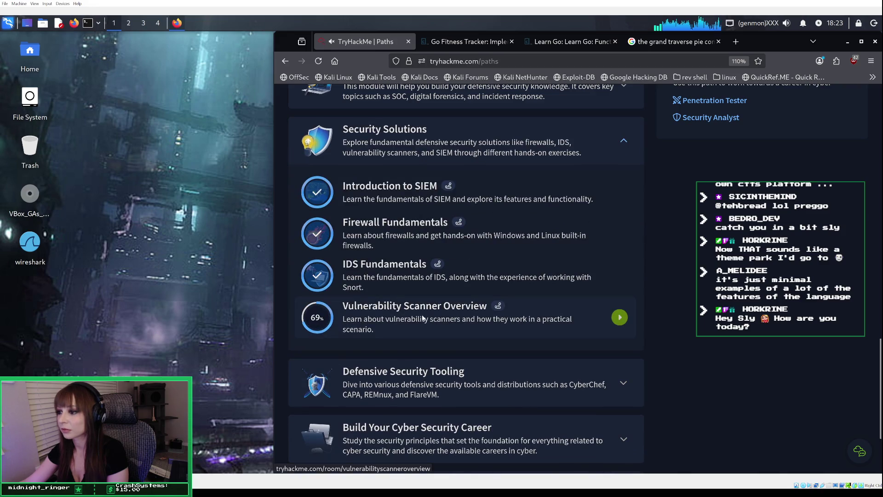
{"action": "scroll", "coordinate": [423, 317], "scroll_direction": "down", "scroll_amount": 2}
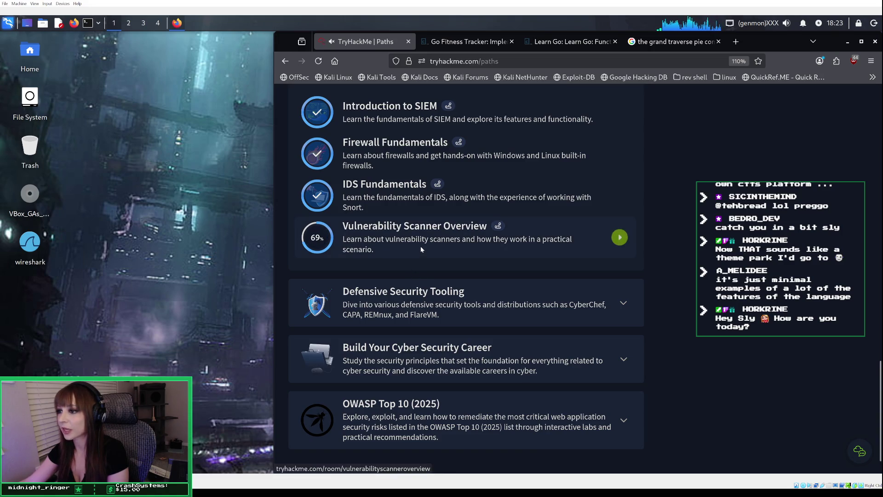
{"action": "left_click", "coordinate": [452, 310]}
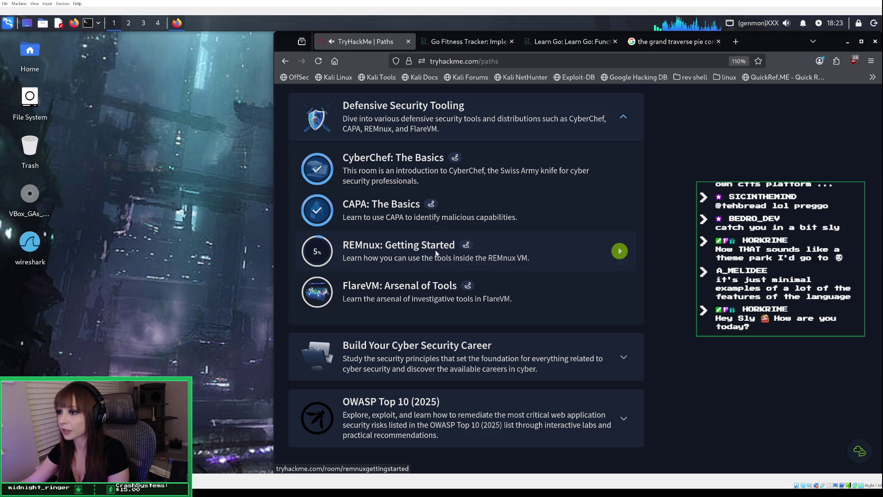
{"action": "left_click", "coordinate": [435, 252]}
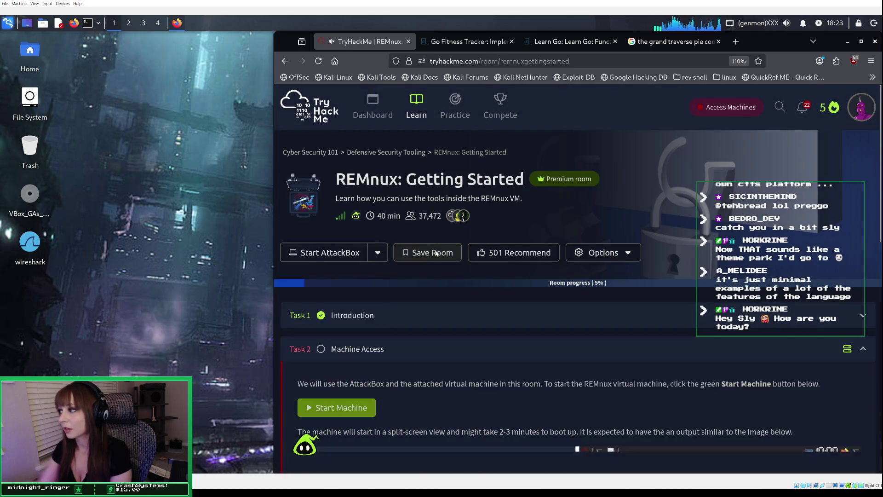
Expand Task 1 Introduction and scroll through its learning objectives and prerequisites.
{"action": "scroll", "coordinate": [436, 252], "scroll_direction": "down", "scroll_amount": 4}
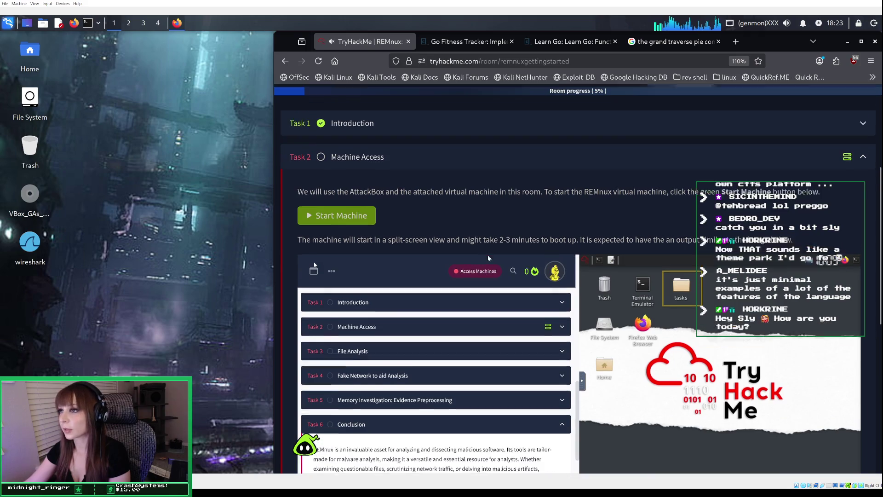
{"action": "scroll", "coordinate": [488, 258], "scroll_direction": "up", "scroll_amount": 3}
{"action": "left_click", "coordinate": [439, 228]}
{"action": "scroll", "coordinate": [592, 282], "scroll_direction": "down", "scroll_amount": 2}
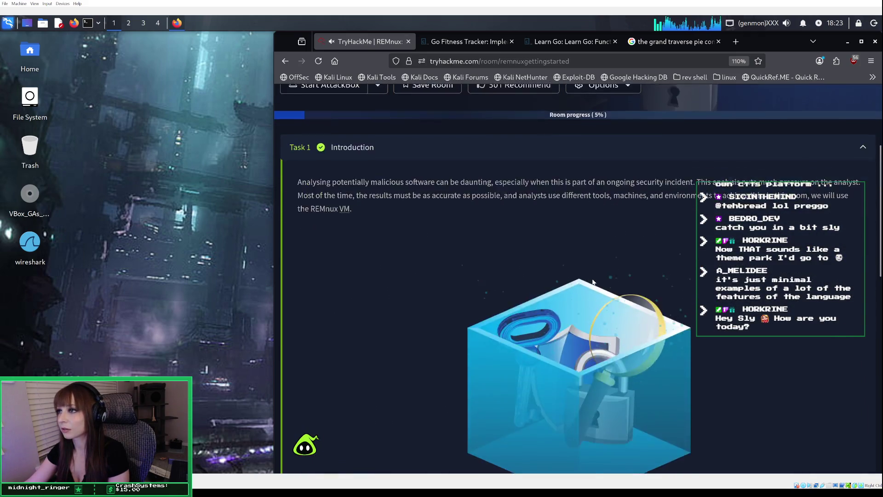
{"action": "scroll", "coordinate": [592, 281], "scroll_direction": "up", "scroll_amount": 3}
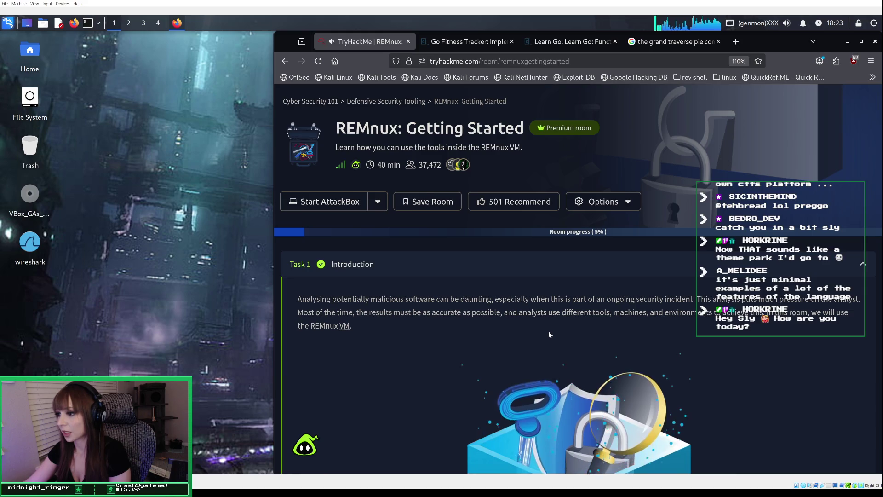
{"action": "scroll", "coordinate": [549, 334], "scroll_direction": "down", "scroll_amount": 5}
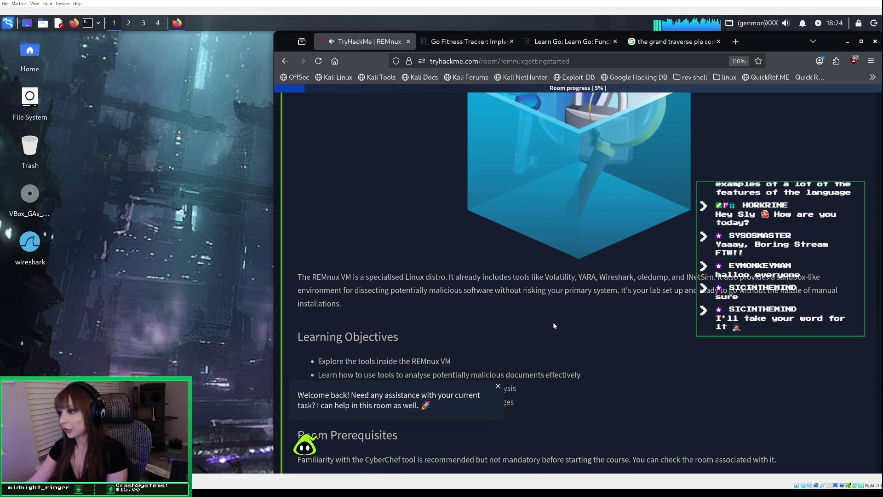
{"action": "scroll", "coordinate": [554, 325], "scroll_direction": "down", "scroll_amount": 3}
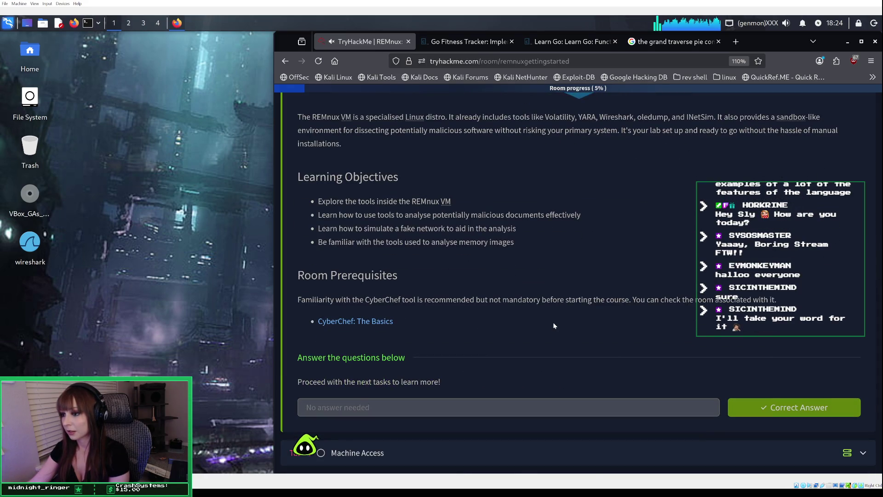
{"action": "scroll", "coordinate": [553, 325], "scroll_direction": "down", "scroll_amount": 2}
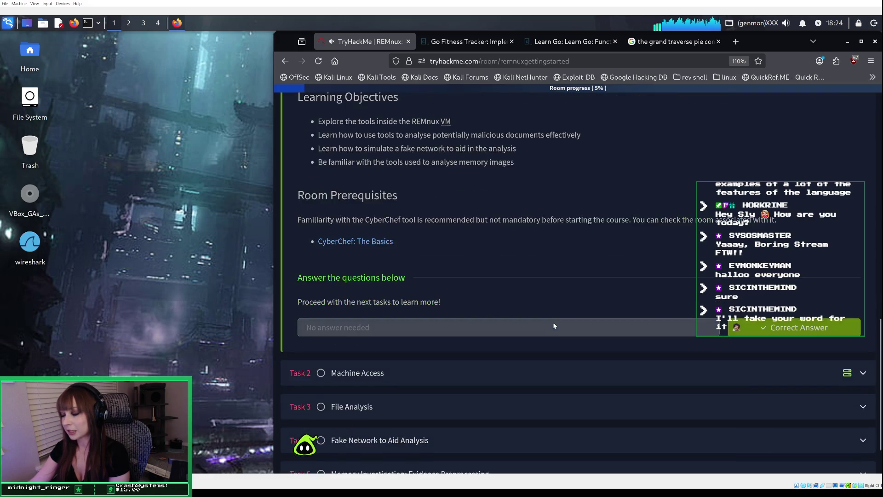
Expand the Task 2 Machine Access section of the REMnux room.
{"action": "left_click", "coordinate": [534, 382]}
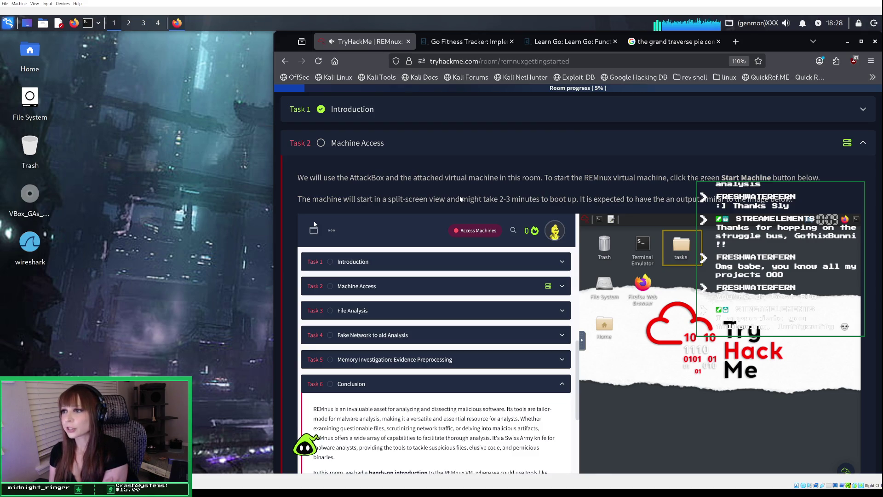
{"action": "scroll", "coordinate": [461, 199], "scroll_direction": "up", "scroll_amount": 5}
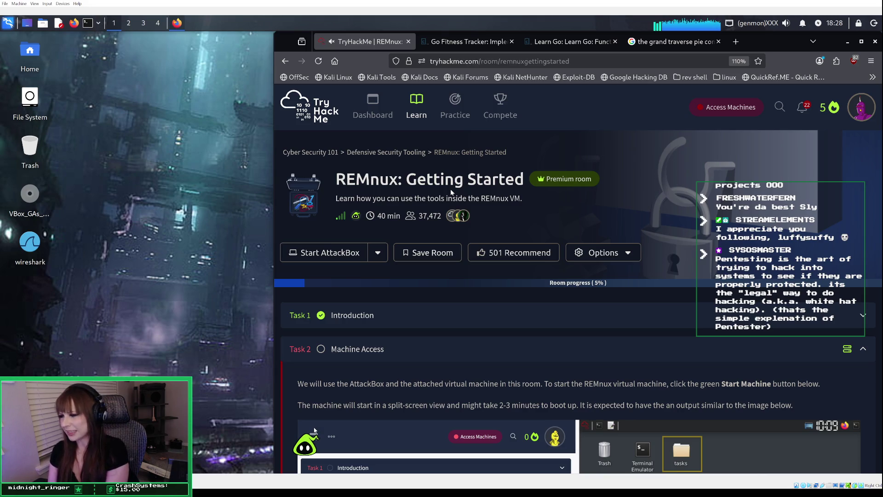
{"action": "scroll", "coordinate": [622, 381], "scroll_direction": "down", "scroll_amount": 2}
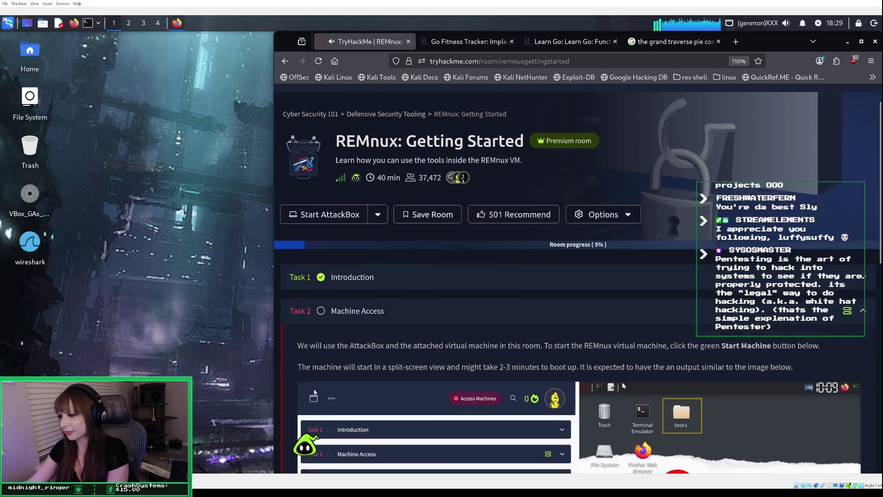
Collapse the Machine Access task and return to the top of the room.
{"action": "scroll", "coordinate": [621, 382], "scroll_direction": "down", "scroll_amount": 2}
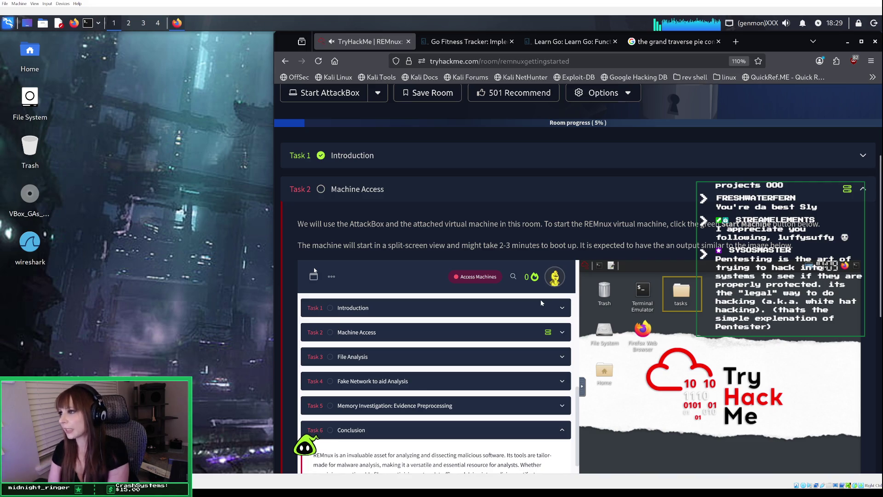
{"action": "left_click", "coordinate": [597, 150]}
{"action": "scroll", "coordinate": [584, 177], "scroll_direction": "up", "scroll_amount": 3}
{"action": "scroll", "coordinate": [587, 186], "scroll_direction": "up", "scroll_amount": 1}
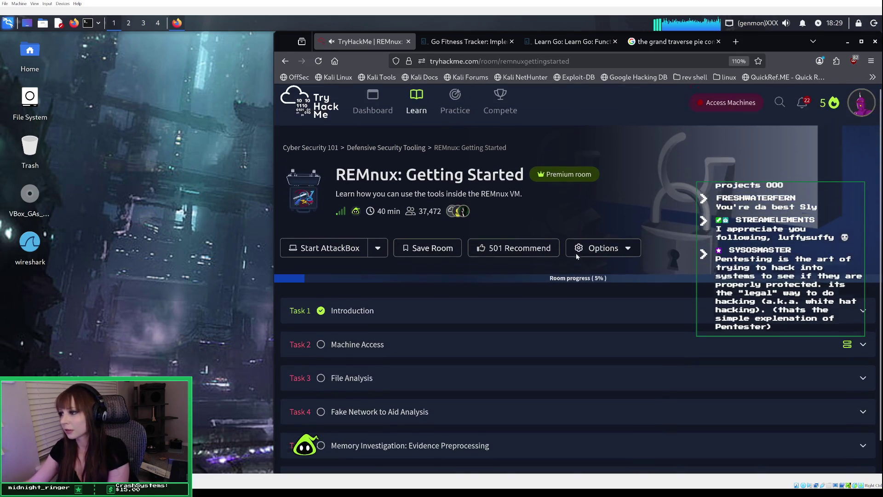
Expand Task 1 Introduction, read through it, then open Task 2 Machine Access.
{"action": "left_click", "coordinate": [576, 312]}
{"action": "scroll", "coordinate": [576, 313], "scroll_direction": "down", "scroll_amount": 3}
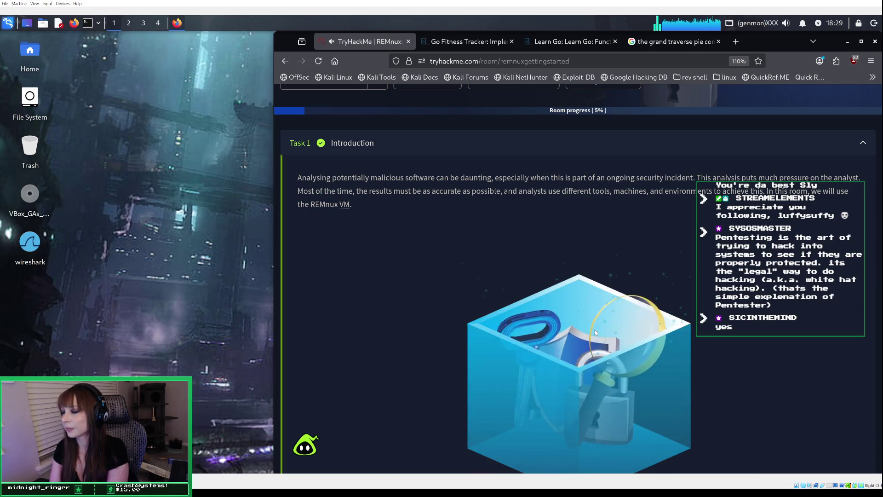
{"action": "scroll", "coordinate": [598, 328], "scroll_direction": "down", "scroll_amount": 3}
{"action": "scroll", "coordinate": [602, 325], "scroll_direction": "down", "scroll_amount": 1}
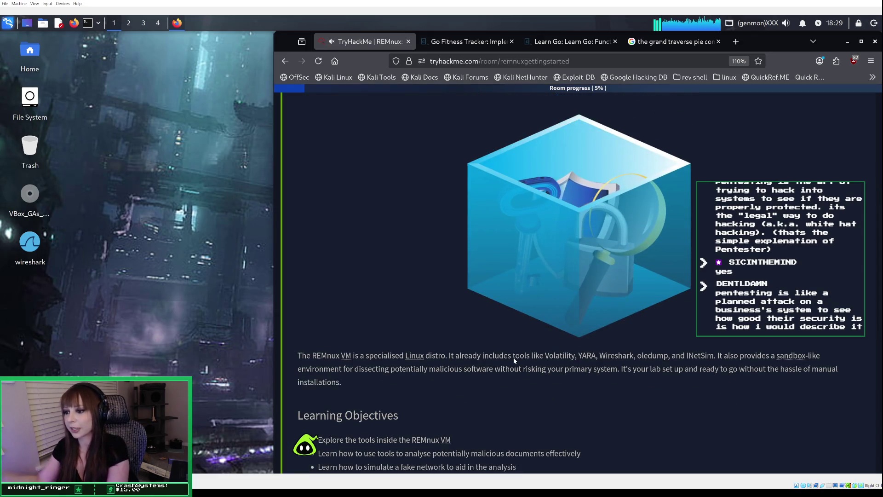
{"action": "scroll", "coordinate": [483, 299], "scroll_direction": "down", "scroll_amount": 3}
{"action": "scroll", "coordinate": [484, 295], "scroll_direction": "down", "scroll_amount": 3}
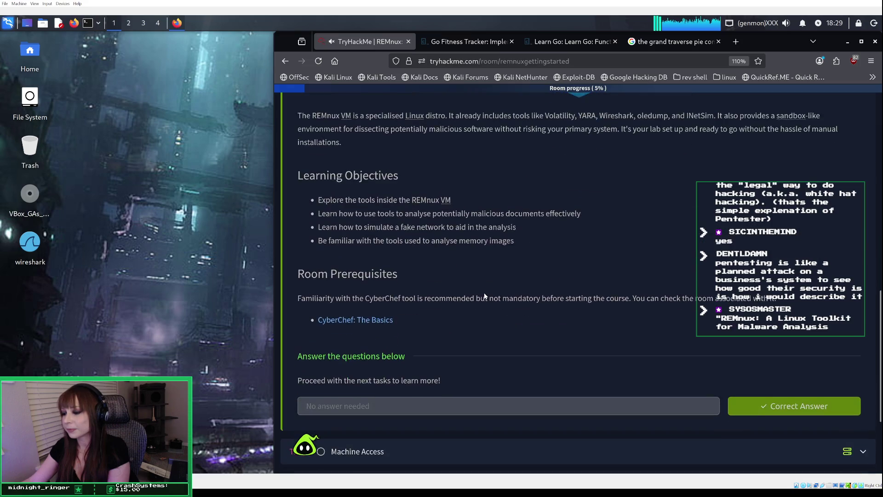
{"action": "scroll", "coordinate": [484, 294], "scroll_direction": "down", "scroll_amount": 3}
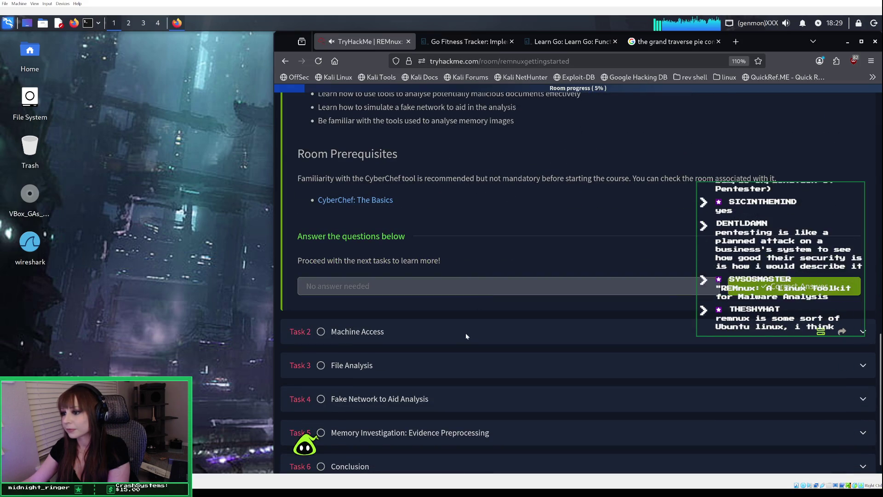
{"action": "left_click", "coordinate": [462, 327]}
{"action": "scroll", "coordinate": [487, 265], "scroll_direction": "down", "scroll_amount": 2}
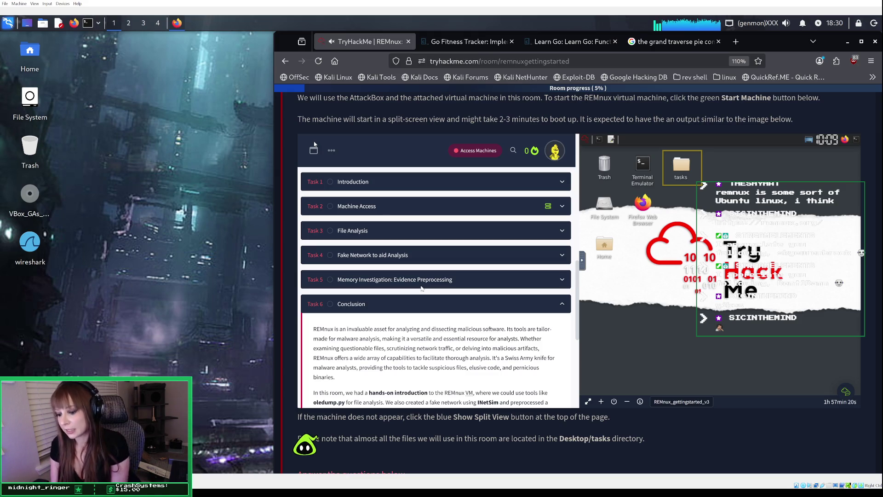
{"action": "scroll", "coordinate": [422, 288], "scroll_direction": "down", "scroll_amount": 1}
{"action": "scroll", "coordinate": [492, 273], "scroll_direction": "up", "scroll_amount": 3}
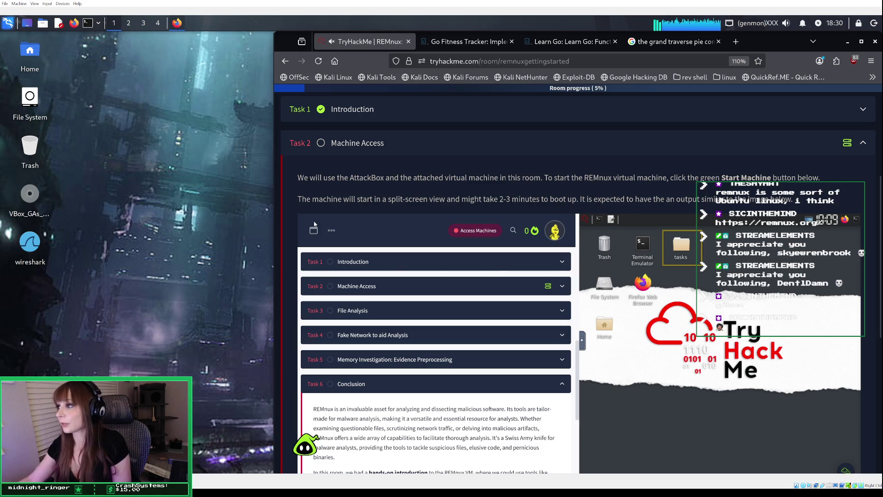
{"action": "scroll", "coordinate": [525, 240], "scroll_direction": "down", "scroll_amount": 5}
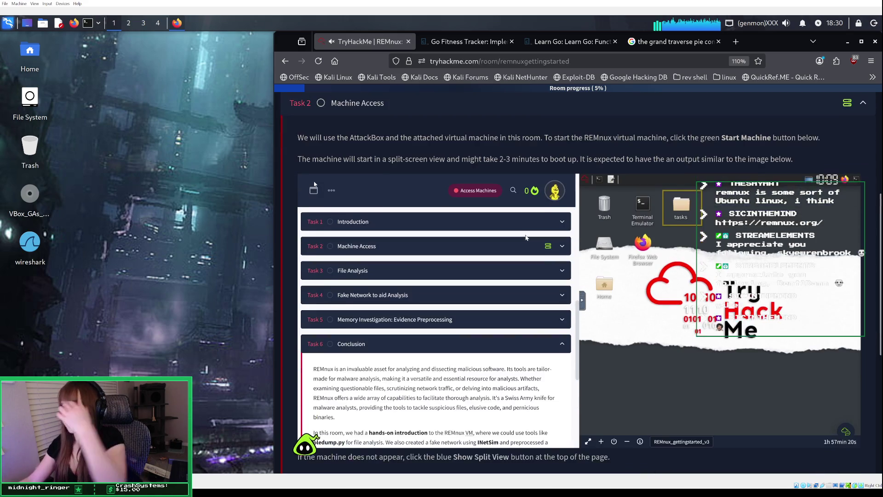
Submit the Task 2 answer so it is marked correct.
{"action": "left_click", "coordinate": [841, 366]}
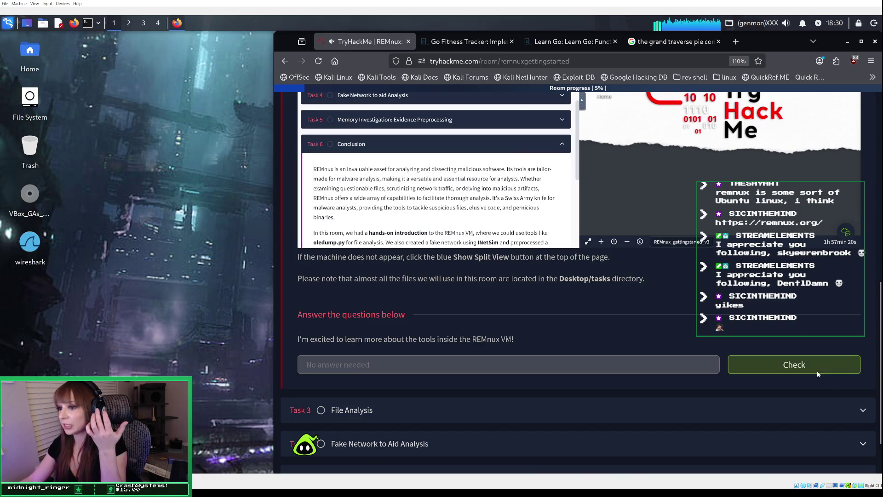
{"action": "left_click", "coordinate": [817, 374]}
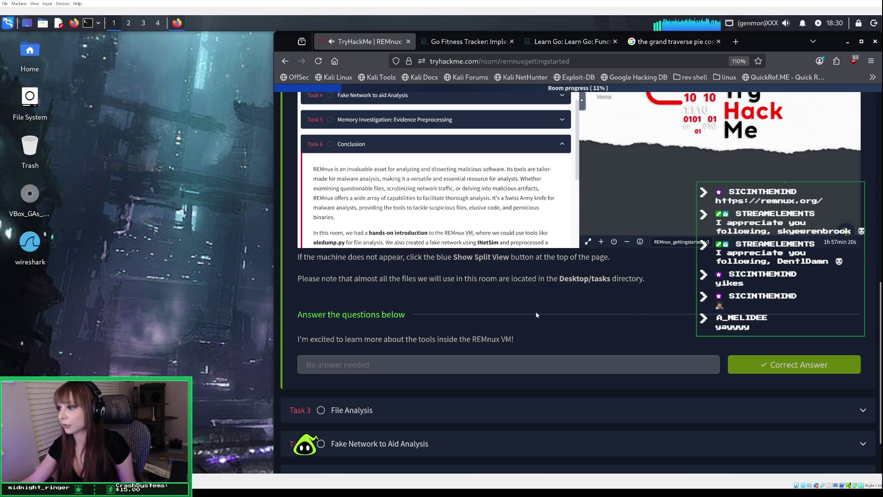
{"action": "scroll", "coordinate": [534, 297], "scroll_direction": "up", "scroll_amount": 5}
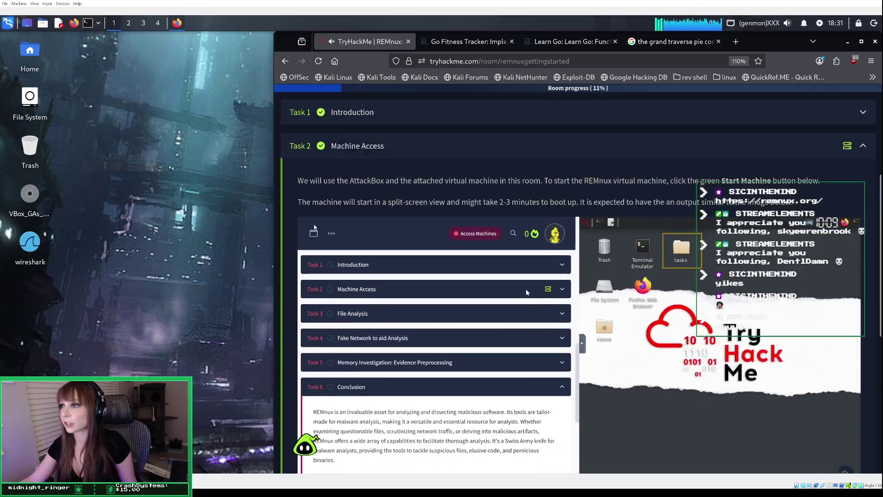
{"action": "scroll", "coordinate": [525, 289], "scroll_direction": "up", "scroll_amount": 2}
Expand Task 1 Introduction, then Task 2 Machine Access.
{"action": "left_click", "coordinate": [434, 193]}
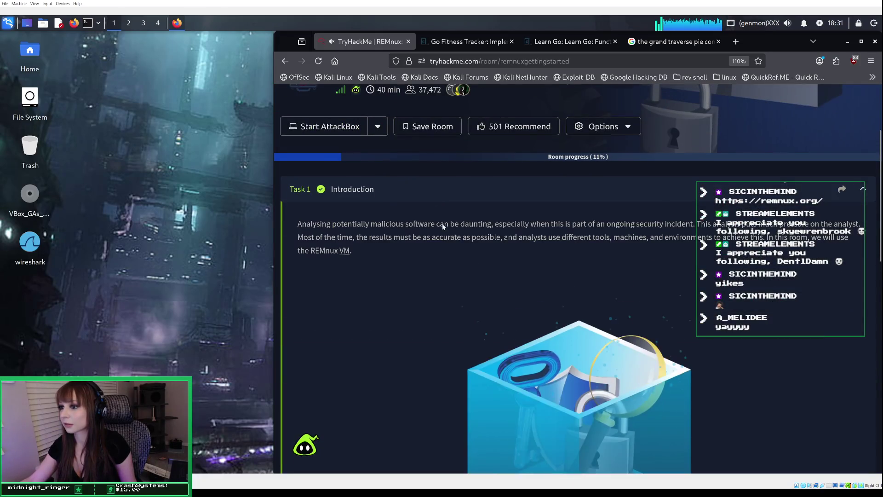
{"action": "scroll", "coordinate": [444, 224], "scroll_direction": "down", "scroll_amount": 15}
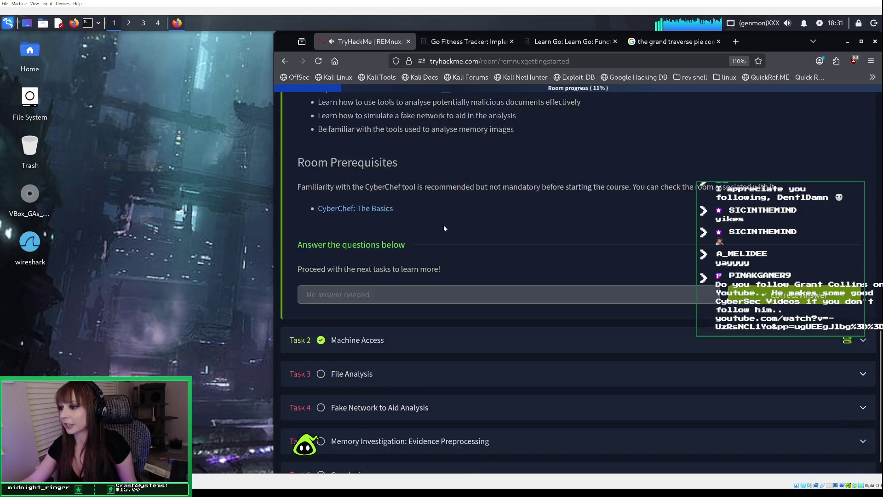
{"action": "left_click", "coordinate": [445, 312]}
Start the REMnux machine, dismiss the Weekly Mission Complete popup, and open Task 3 File Analysis.
{"action": "left_click", "coordinate": [355, 205]}
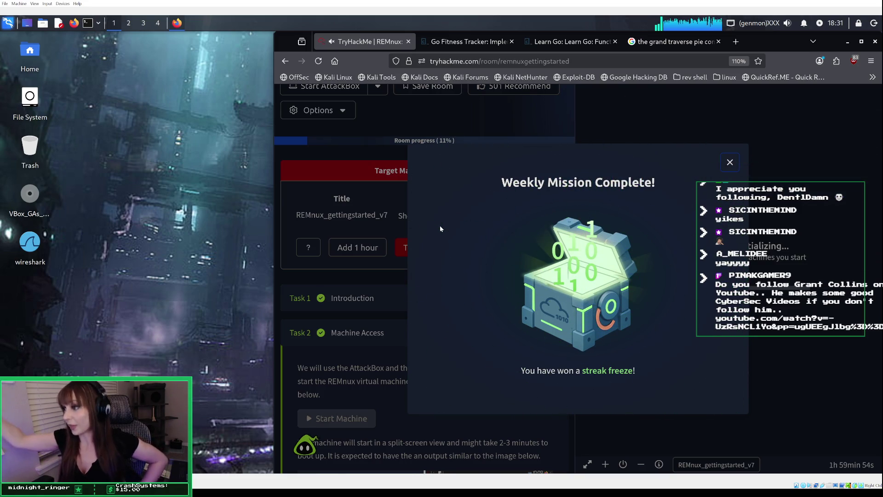
{"action": "left_click", "coordinate": [730, 163]}
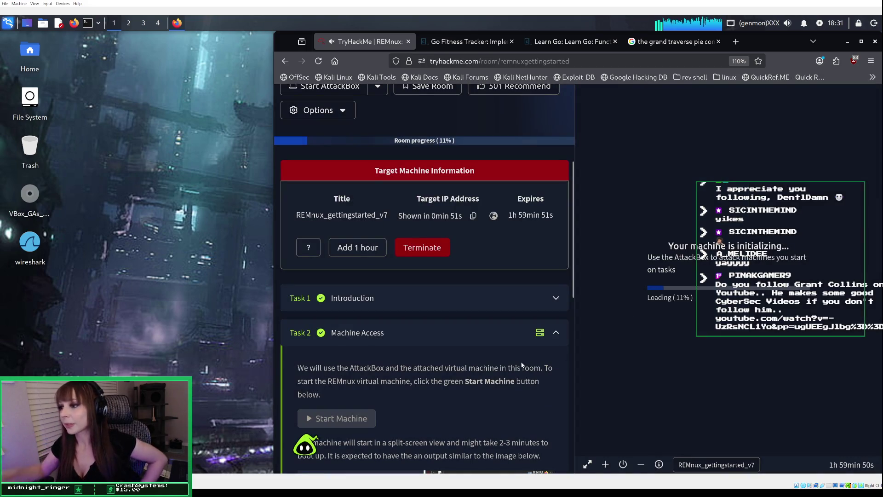
{"action": "mouse_move", "coordinate": [534, 338]}
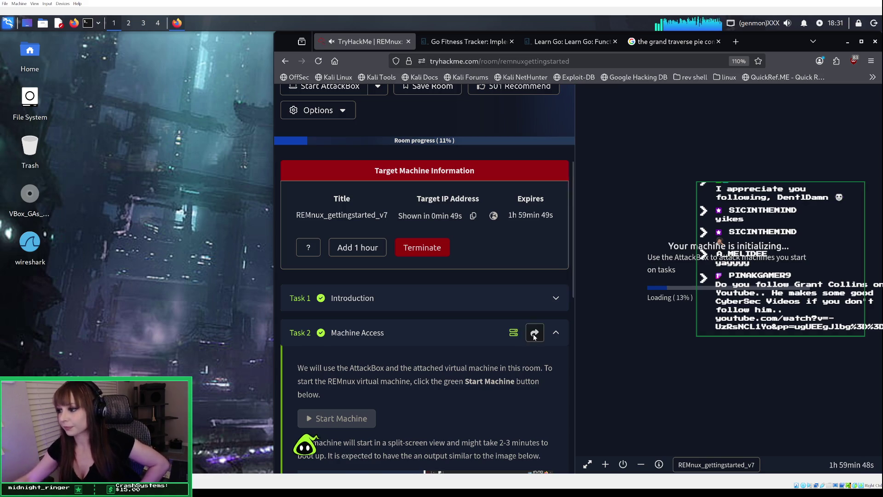
{"action": "scroll", "coordinate": [534, 333], "scroll_direction": "down", "scroll_amount": 5}
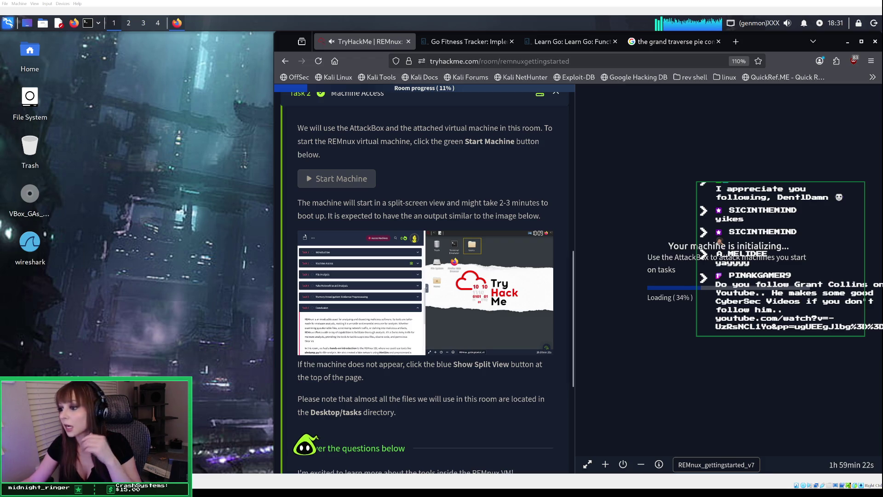
{"action": "scroll", "coordinate": [424, 282], "scroll_direction": "down", "scroll_amount": 5}
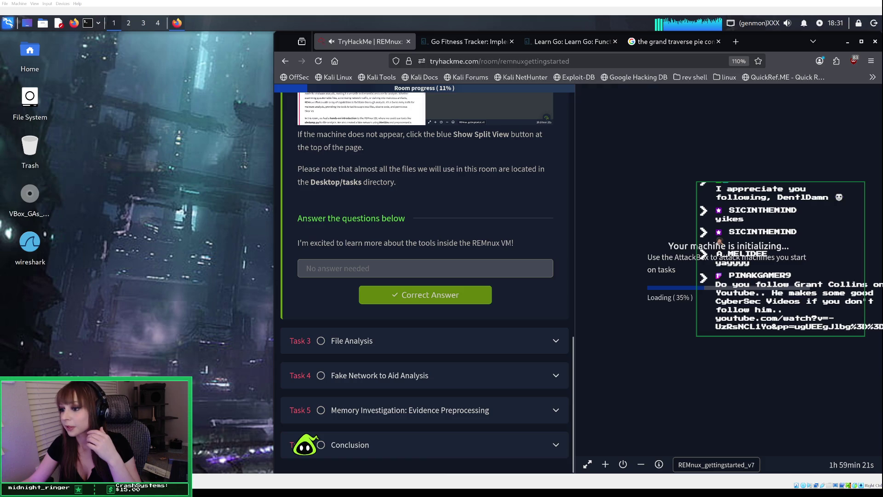
{"action": "left_click", "coordinate": [534, 340]}
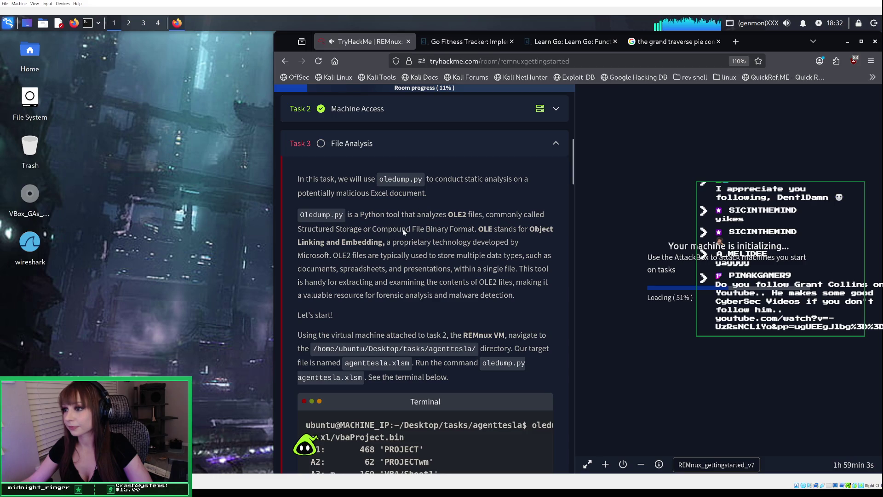
Read through the Task 3 oledump.py instructions while the REMnux desktop loads.
{"action": "scroll", "coordinate": [403, 231], "scroll_direction": "down", "scroll_amount": 2}
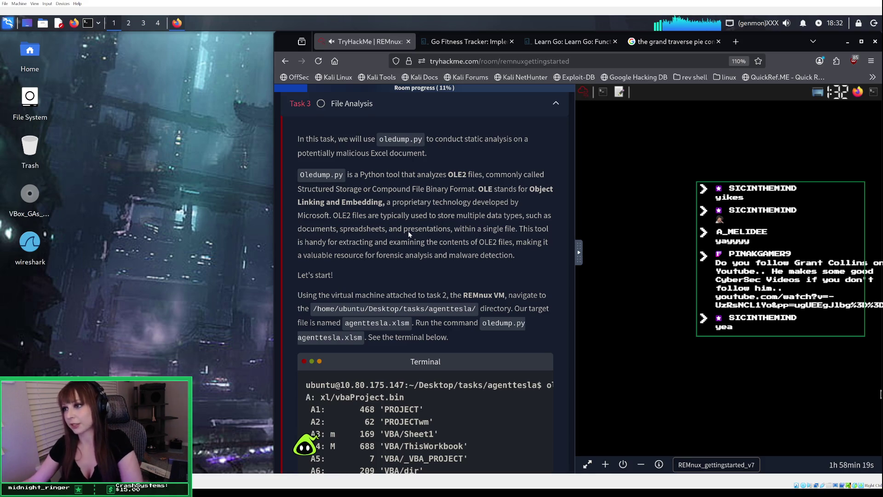
{"action": "scroll", "coordinate": [408, 234], "scroll_direction": "down", "scroll_amount": 1}
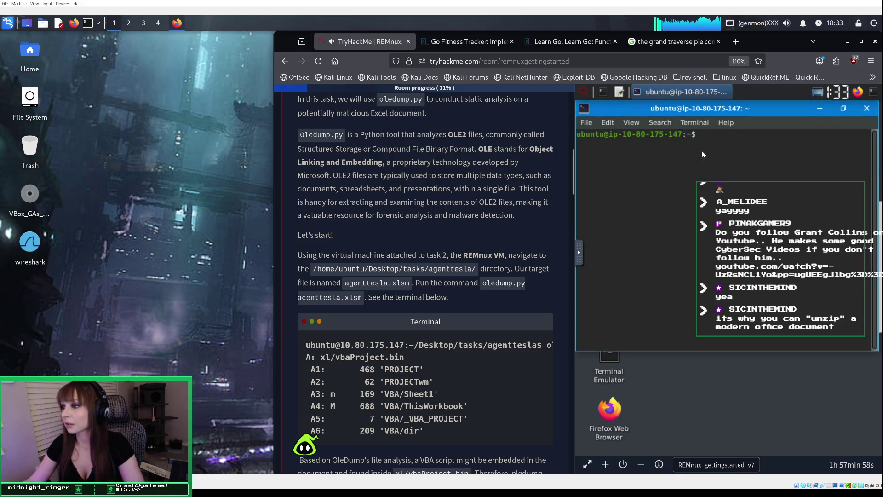
Copy the task path into the noVNC clipboard and cd to /home/ubuntu/Desktop/tasks/agenttesla/.
{"action": "left_click_drag", "start_coordinate": [314, 268], "coordinate": [476, 268]}
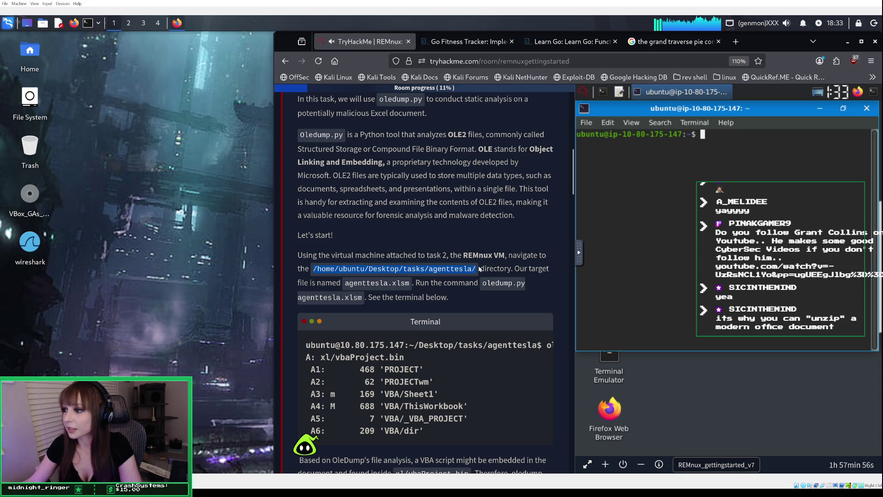
{"action": "right_click", "coordinate": [476, 269]}
{"action": "left_click", "coordinate": [488, 278]}
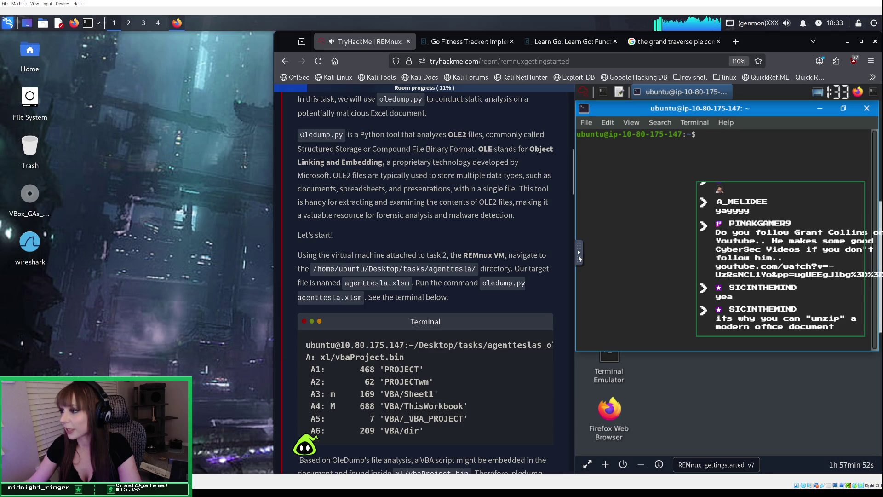
{"action": "left_click", "coordinate": [579, 253]}
{"action": "left_click", "coordinate": [587, 281]}
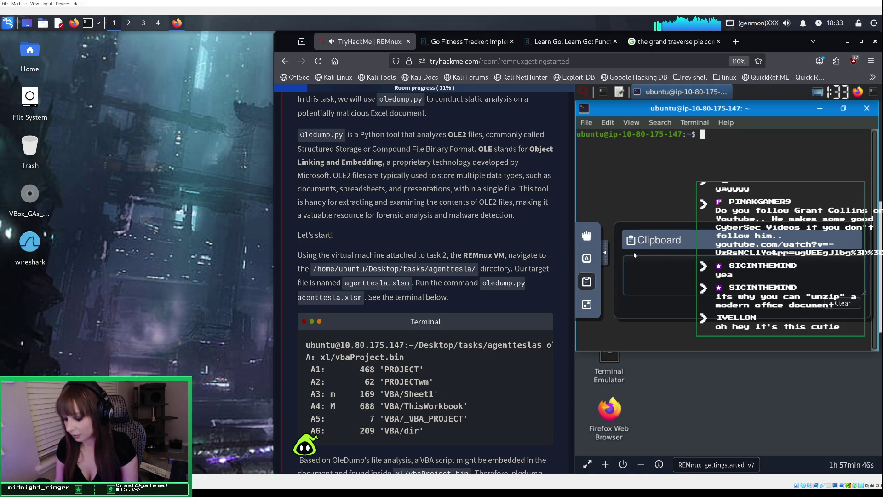
{"action": "key", "text": "ctrl+v"}
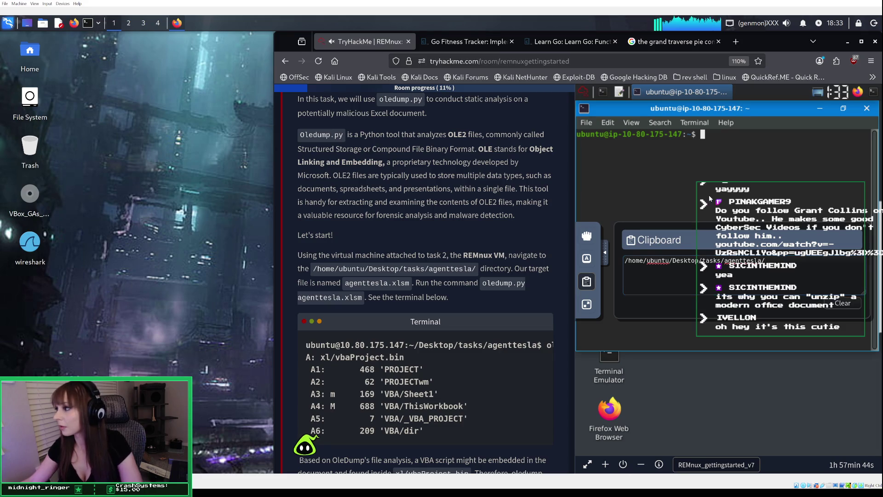
{"action": "left_click", "coordinate": [606, 255]}
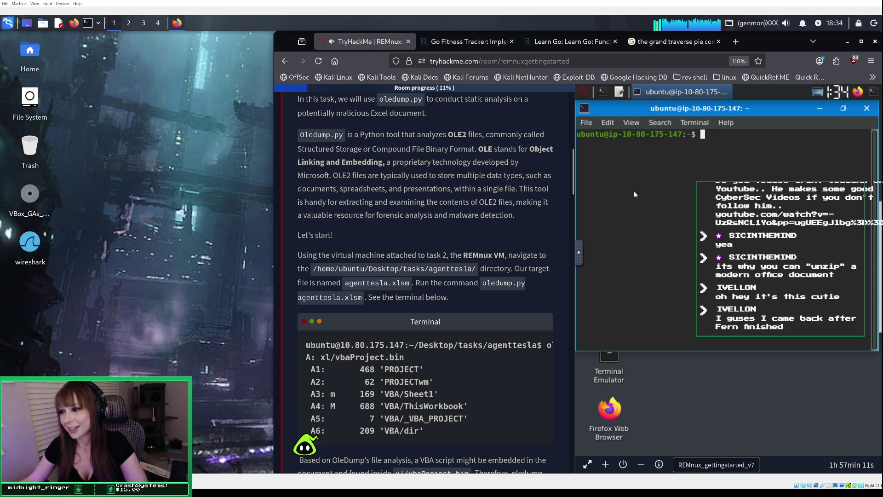
{"action": "type", "text": "cd"}
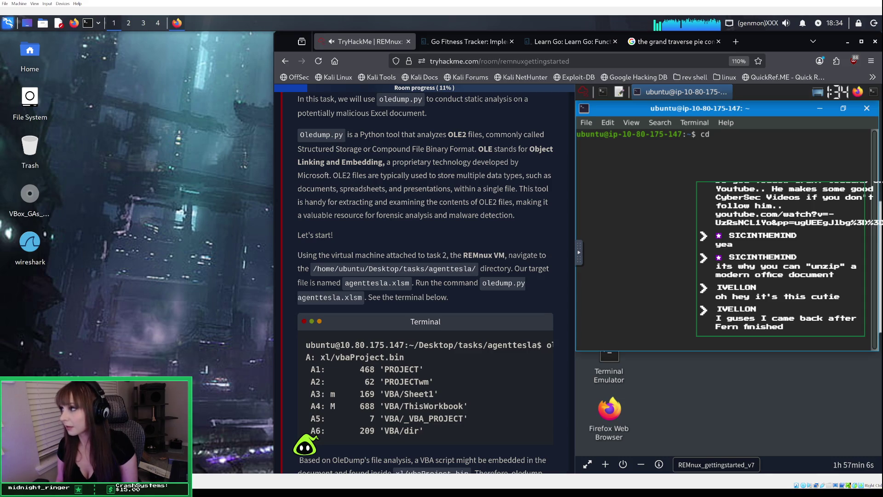
{"action": "type", "text": " /home/ubuntu/Desktop/tasks/agenttesla/"}
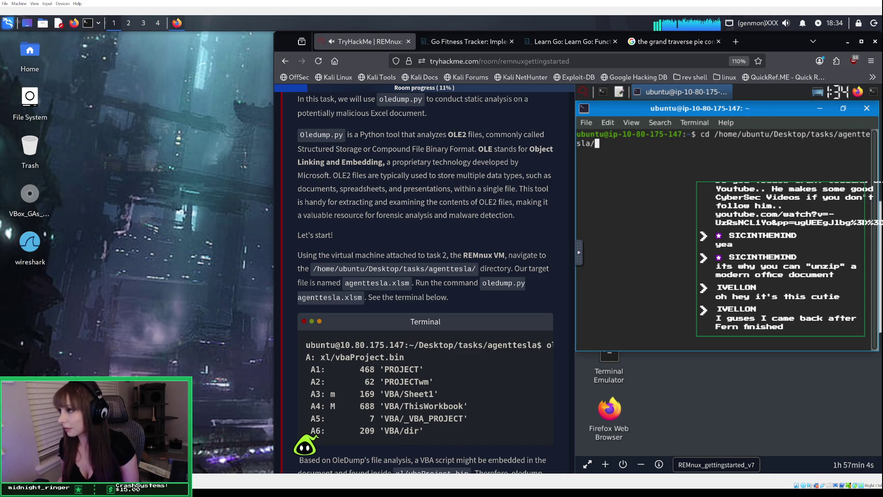
{"action": "key", "text": "Return"}
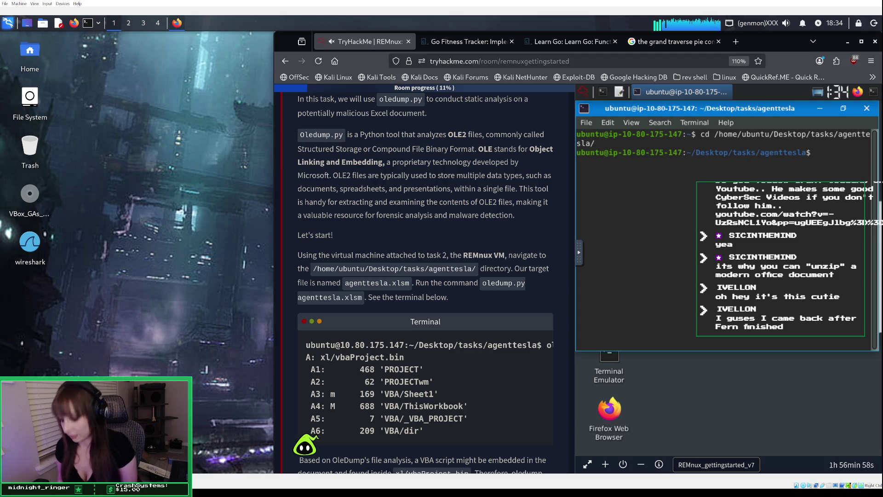
List the agenttesla folder's files and copy the 'oledump.py agenttesla.xlsm' command from the task.
{"action": "type", "text": "ls"}
{"action": "key", "text": "Return"}
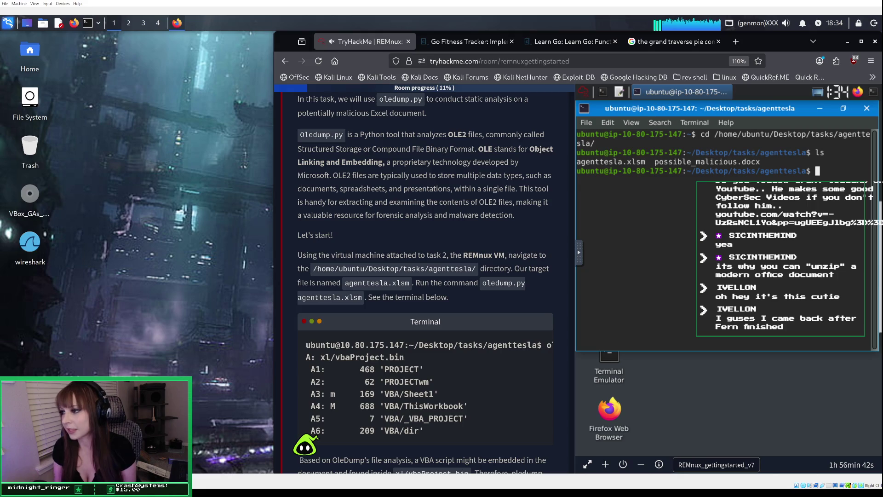
{"action": "mouse_move", "coordinate": [483, 284]}
{"action": "left_mouse_down"}
{"action": "mouse_move", "coordinate": [528, 285]}
{"action": "mouse_move", "coordinate": [363, 300]}
{"action": "left_mouse_up"}
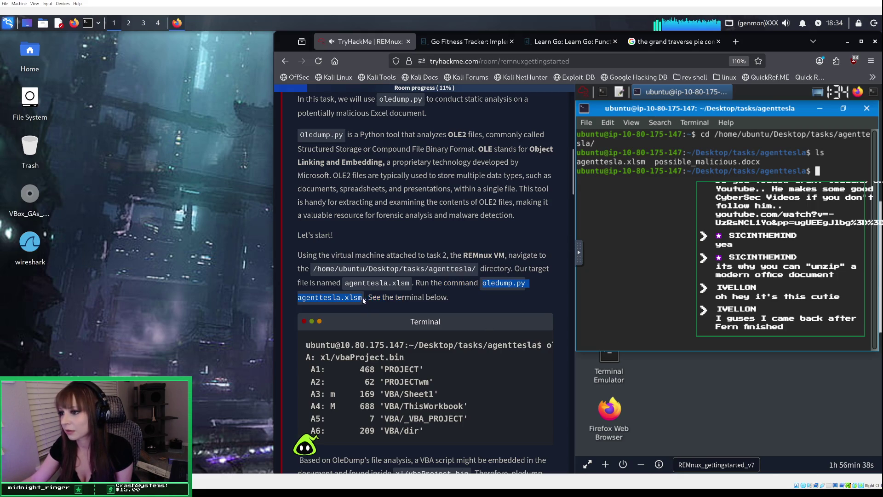
{"action": "right_click", "coordinate": [363, 301]}
{"action": "left_click", "coordinate": [377, 305]}
Replace the old path in the VM's shared clipboard with the oledump.py agenttesla.xlsm command.
{"action": "left_click", "coordinate": [577, 261]}
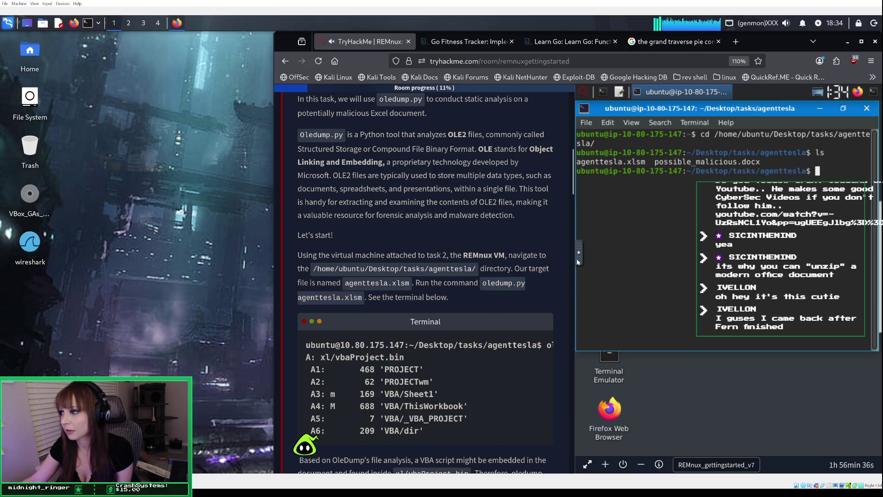
{"action": "left_click", "coordinate": [579, 256]}
{"action": "left_click", "coordinate": [586, 281]}
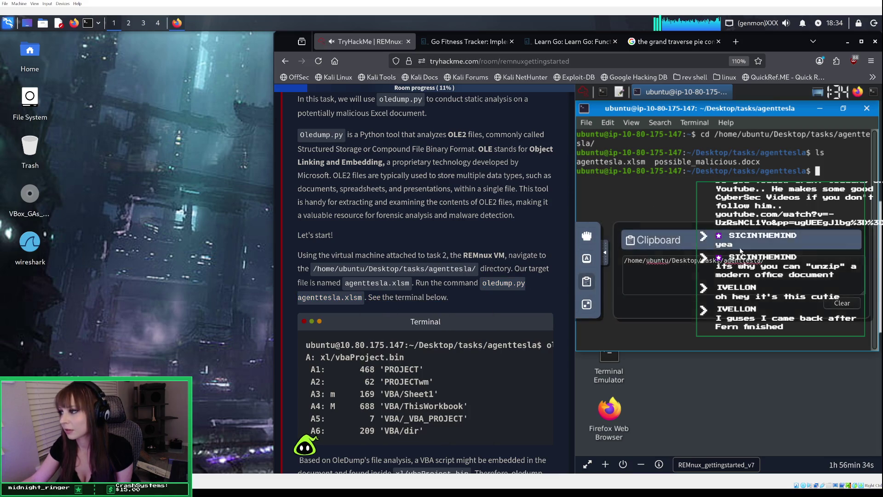
{"action": "left_click_drag", "start_coordinate": [764, 260], "coordinate": [617, 265]}
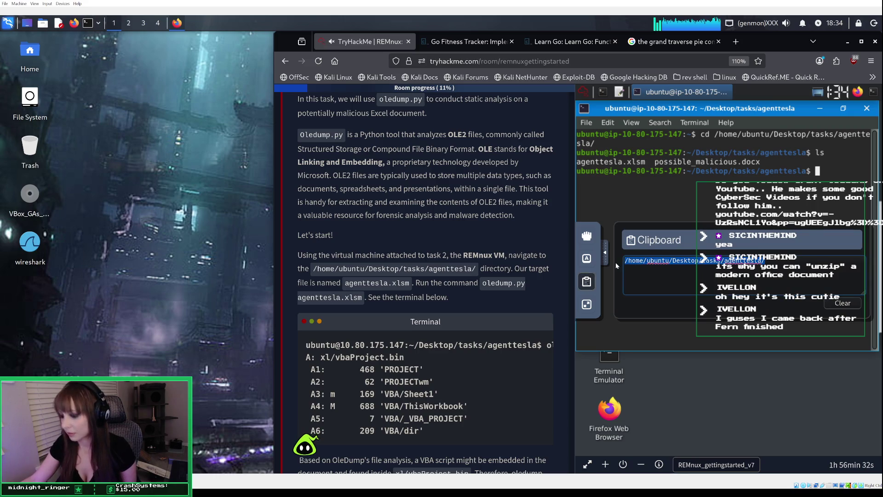
{"action": "key", "text": "ctrl+v"}
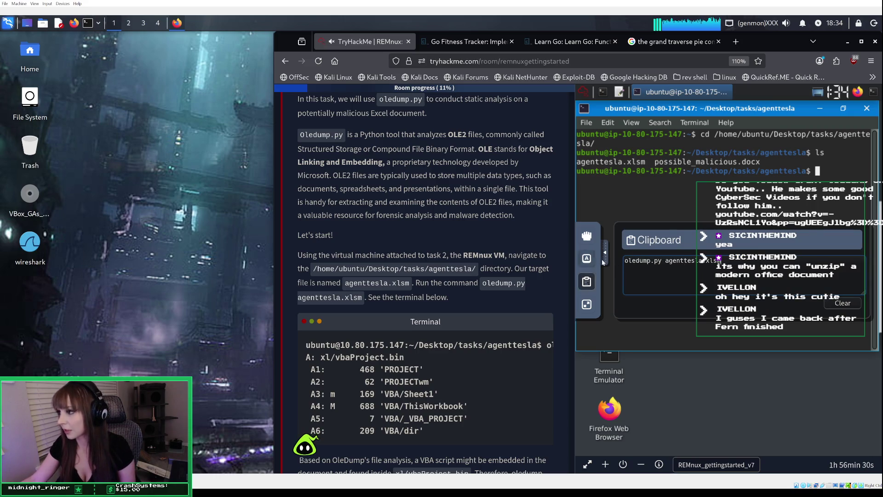
Run 'oledump.py agenttesla.xlsm' in the REMnux terminal, showing streams A1–A6 with A4 flagged M.
{"action": "left_click", "coordinate": [622, 223]}
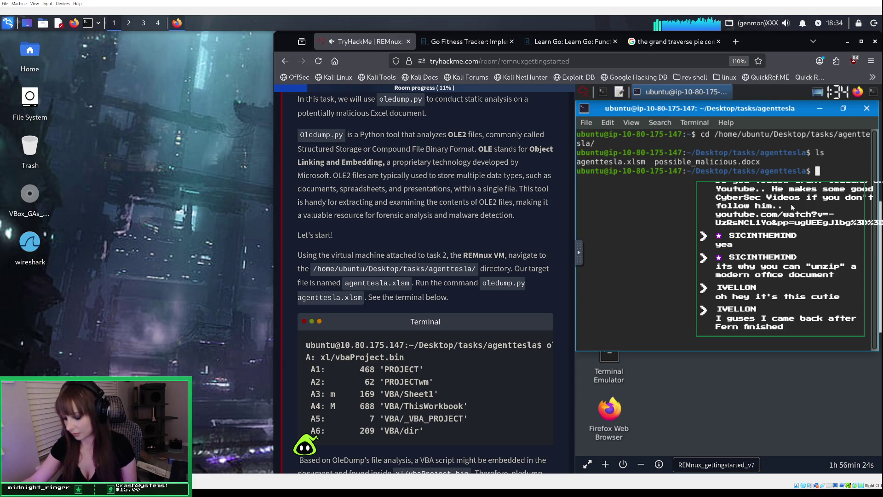
{"action": "key", "text": "ctrl+shift+v"}
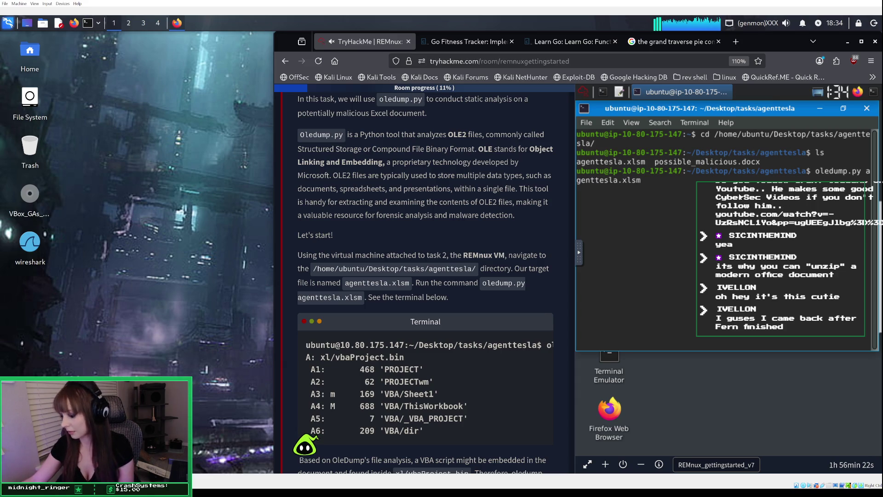
{"action": "key", "text": "Return"}
{"action": "scroll", "coordinate": [459, 348], "scroll_direction": "down", "scroll_amount": 1}
{"action": "scroll", "coordinate": [459, 347], "scroll_direction": "down", "scroll_amount": 4}
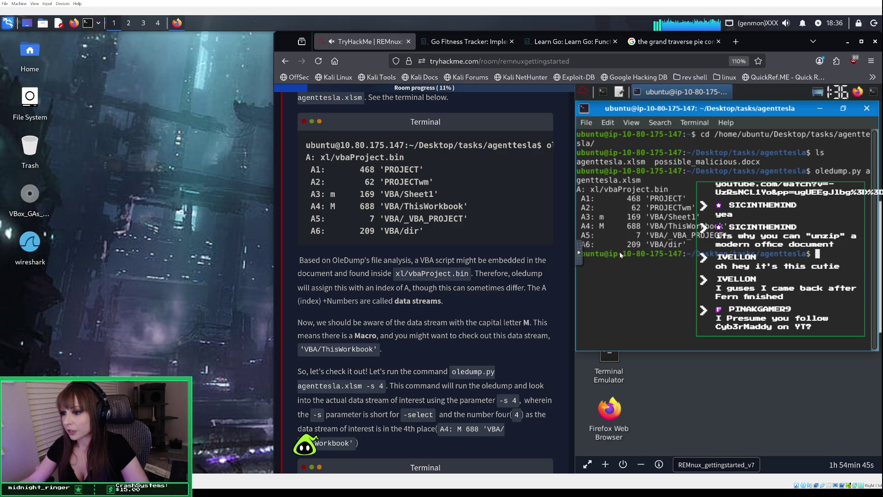
Rerun oledump with '-s 4' to hex-dump the VBA/ThisWorkbook stream and review the output.
{"action": "scroll", "coordinate": [536, 317], "scroll_direction": "down", "scroll_amount": 2}
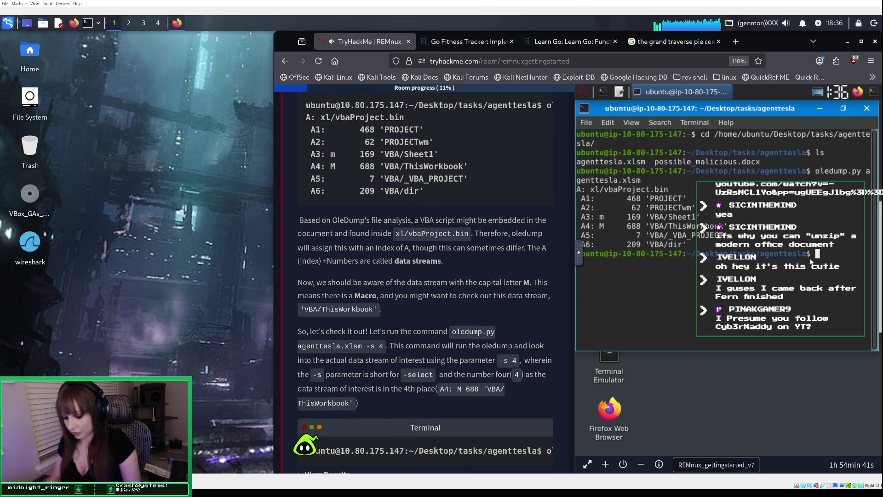
{"action": "key", "text": "Up"}
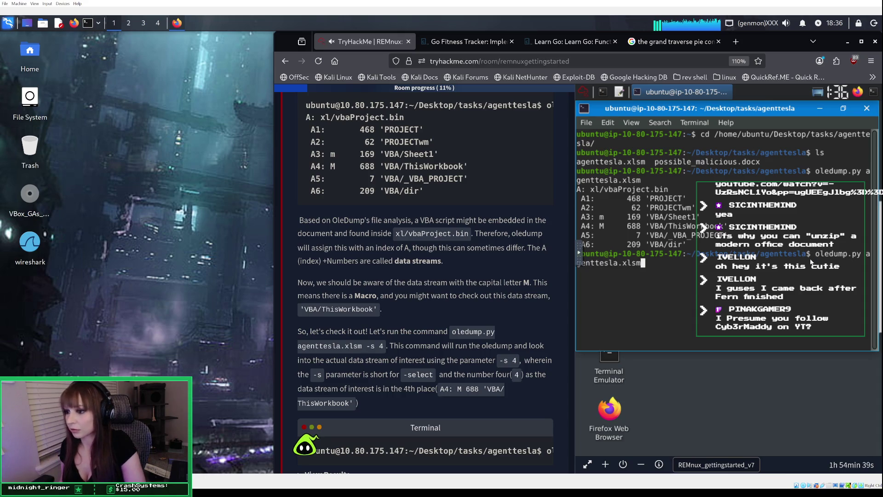
{"action": "type", "text": " -s"}
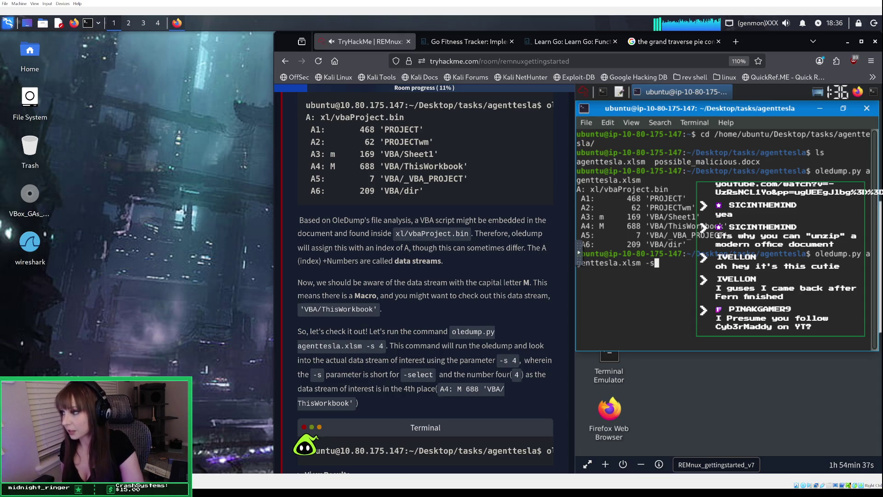
{"action": "type", "text": " 4"}
{"action": "key", "text": "Return"}
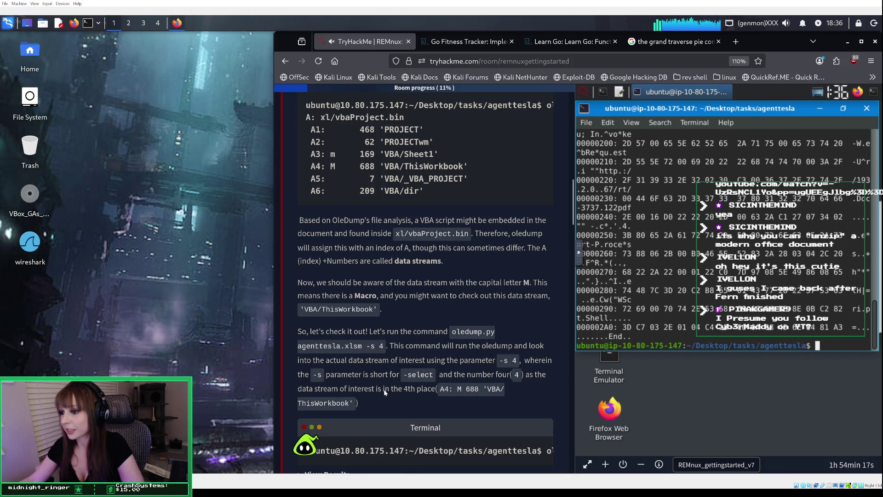
{"action": "scroll", "coordinate": [442, 387], "scroll_direction": "down", "scroll_amount": 3}
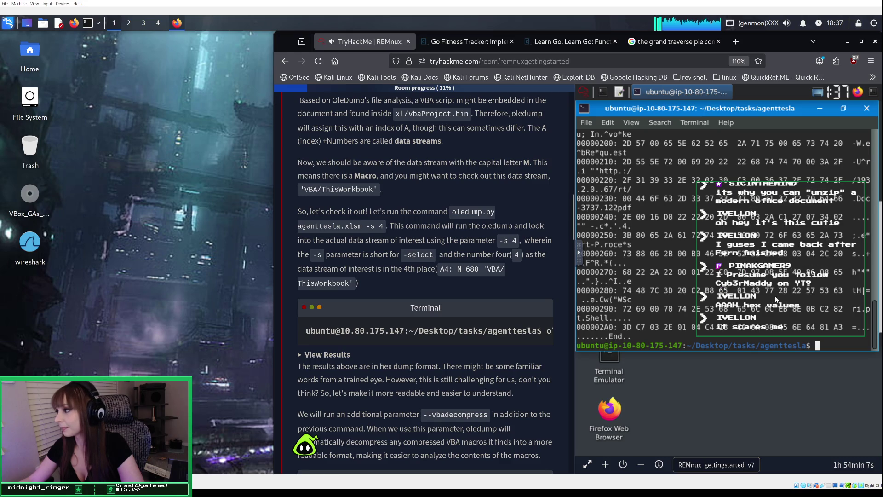
{"action": "scroll", "coordinate": [776, 298], "scroll_direction": "up", "scroll_amount": 3}
{"action": "scroll", "coordinate": [776, 299], "scroll_direction": "up", "scroll_amount": 15}
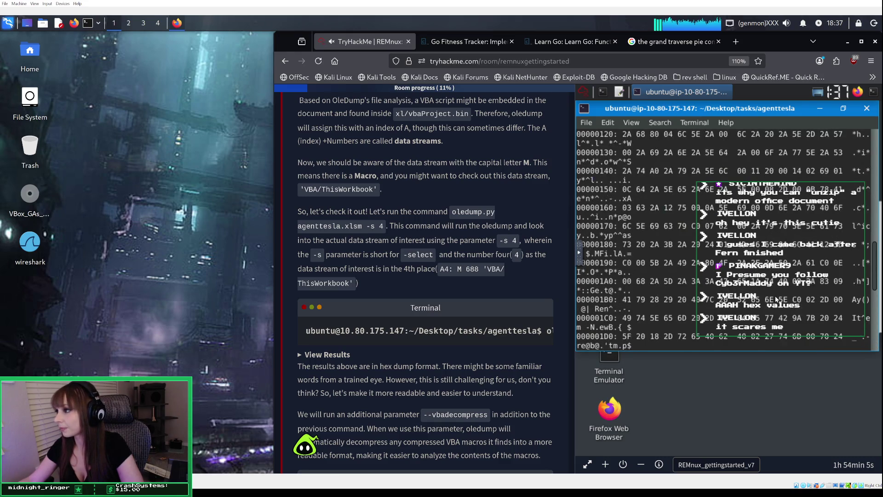
{"action": "scroll", "coordinate": [776, 299], "scroll_direction": "up", "scroll_amount": 5}
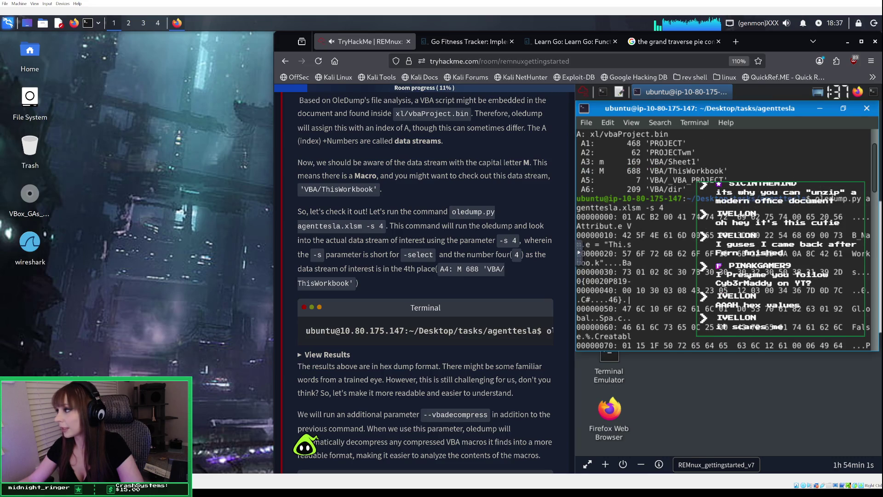
{"action": "scroll", "coordinate": [740, 256], "scroll_direction": "down", "scroll_amount": 1}
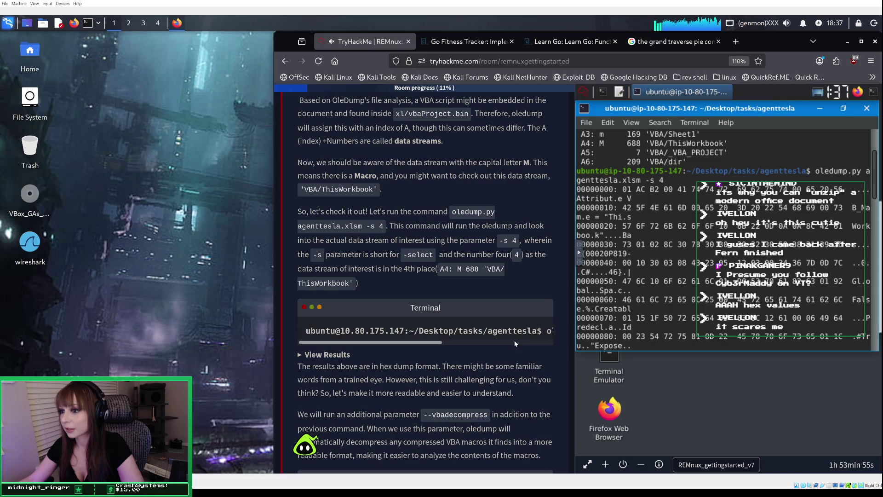
{"action": "scroll", "coordinate": [508, 326], "scroll_direction": "down", "scroll_amount": 3}
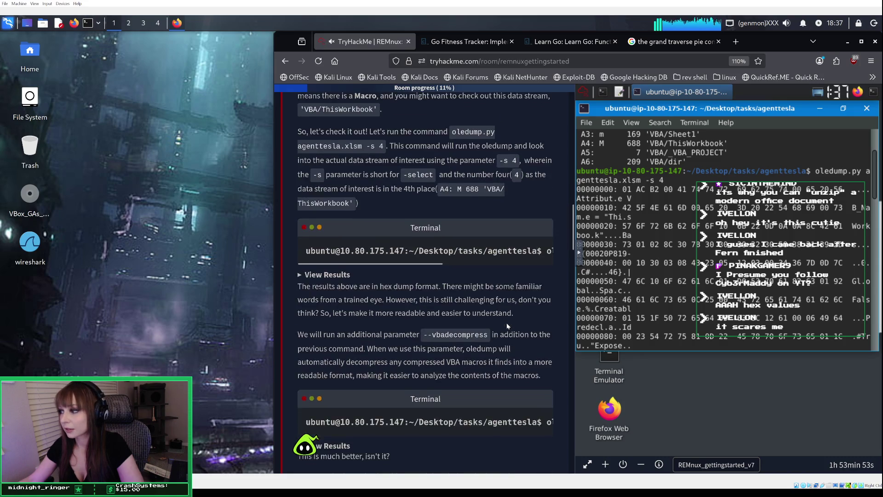
Show the tutorial's expected hex-dump results, read down to the Sqtnew snippet, and recall the -s 4 command.
{"action": "left_click", "coordinate": [316, 274]}
{"action": "left_click", "coordinate": [316, 274]}
{"action": "left_click", "coordinate": [316, 274]}
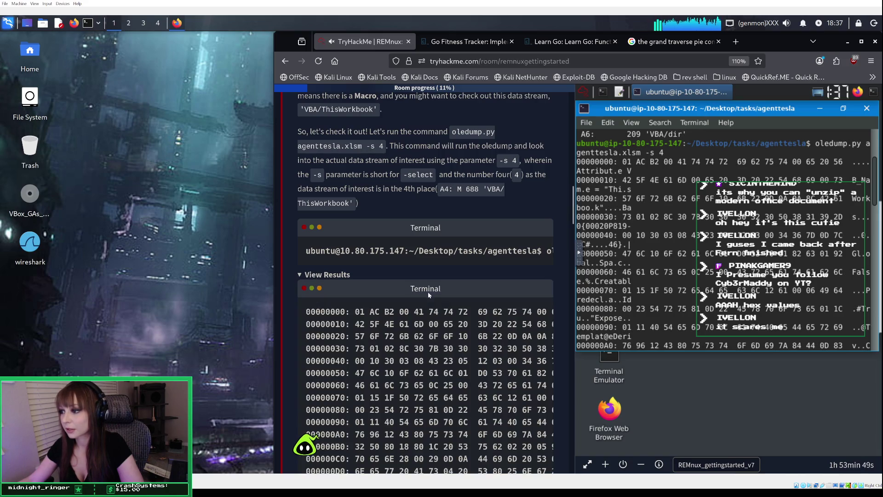
{"action": "scroll", "coordinate": [410, 233], "scroll_direction": "down", "scroll_amount": 7}
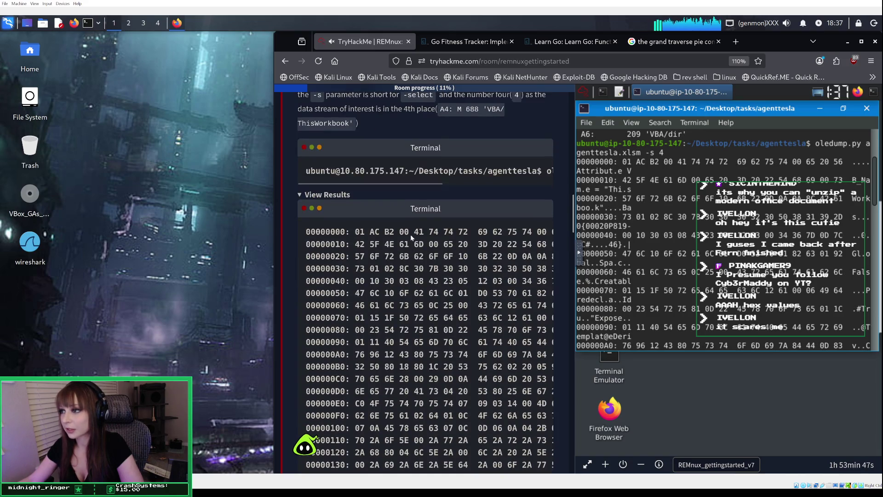
{"action": "scroll", "coordinate": [411, 237], "scroll_direction": "down", "scroll_amount": 15}
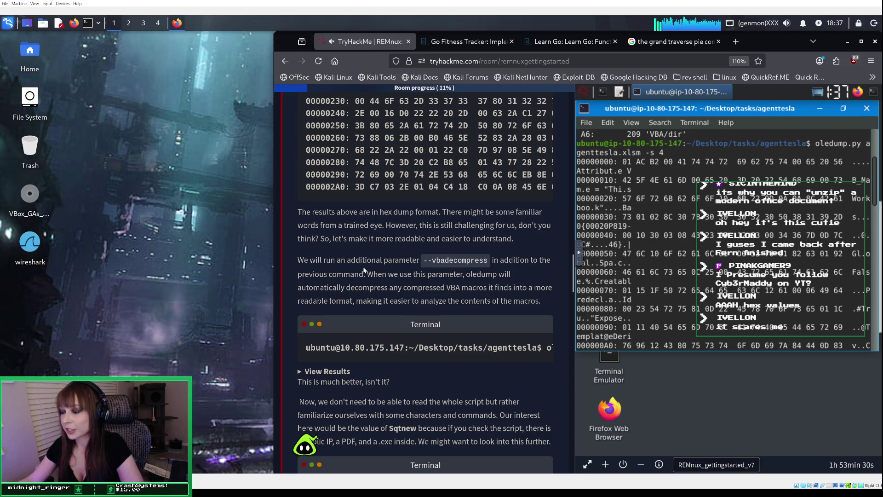
{"action": "scroll", "coordinate": [495, 261], "scroll_direction": "down", "scroll_amount": 3}
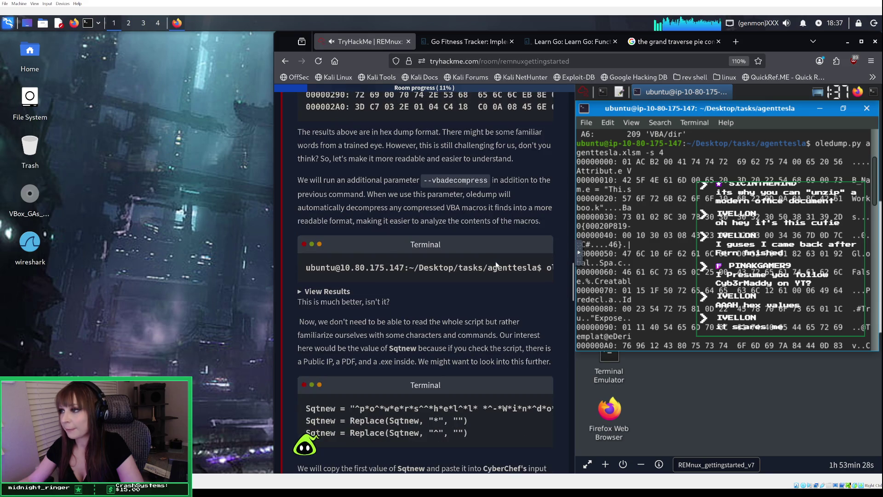
{"action": "scroll", "coordinate": [704, 285], "scroll_direction": "down", "scroll_amount": 1}
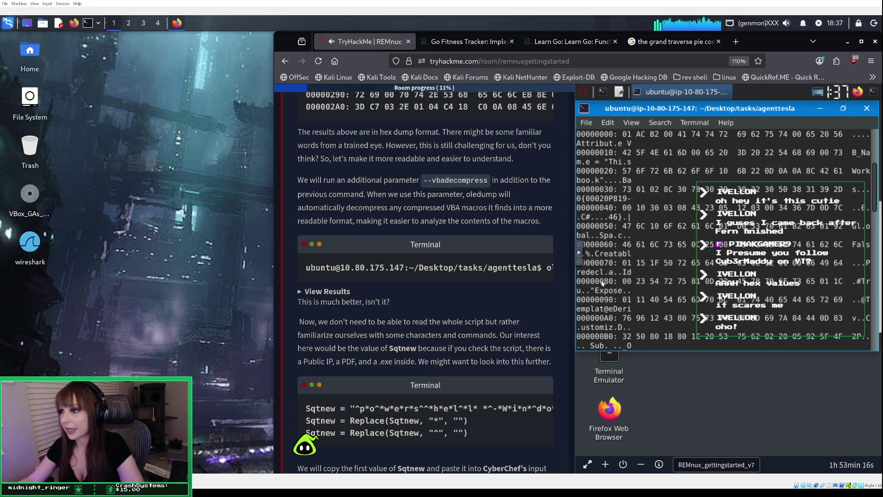
{"action": "scroll", "coordinate": [704, 310], "scroll_direction": "down", "scroll_amount": 14}
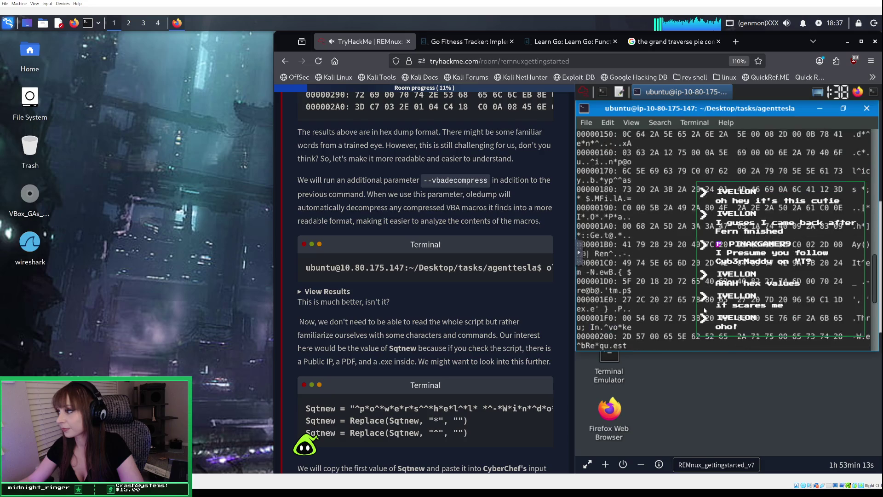
{"action": "scroll", "coordinate": [704, 310], "scroll_direction": "down", "scroll_amount": 7}
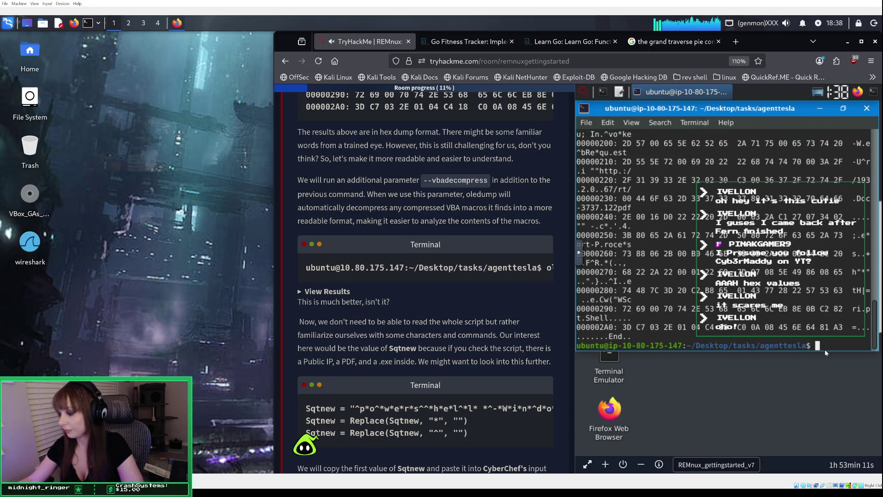
{"action": "key", "text": "Up"}
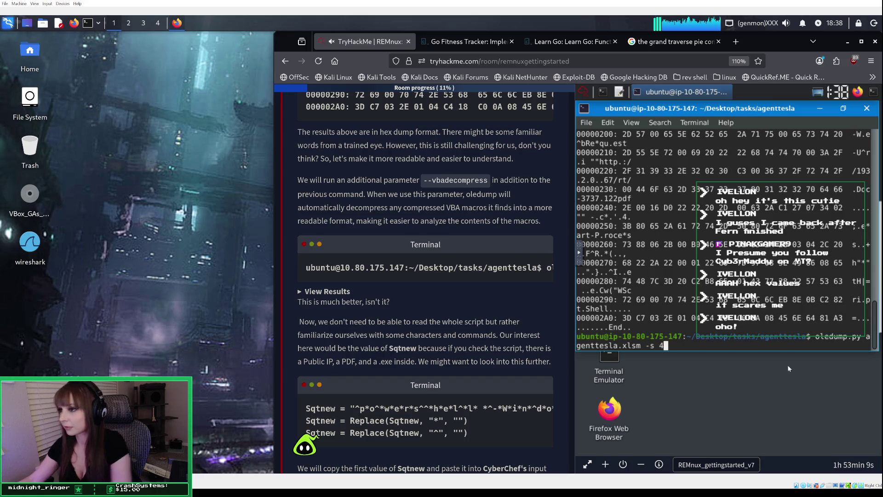
Add --vbadecompress to the stream 4 command to reveal the readable VBA macro code.
{"action": "type", "text": " --"}
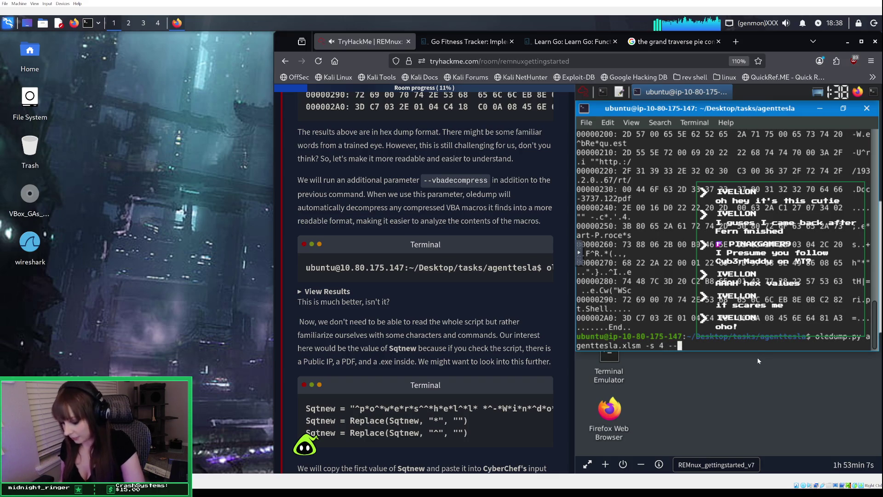
{"action": "type", "text": "vbade"}
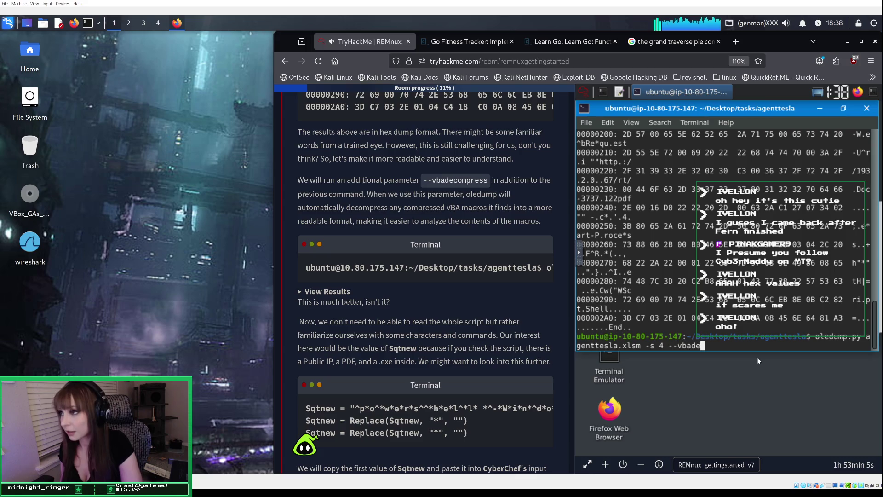
{"action": "type", "text": "compress"}
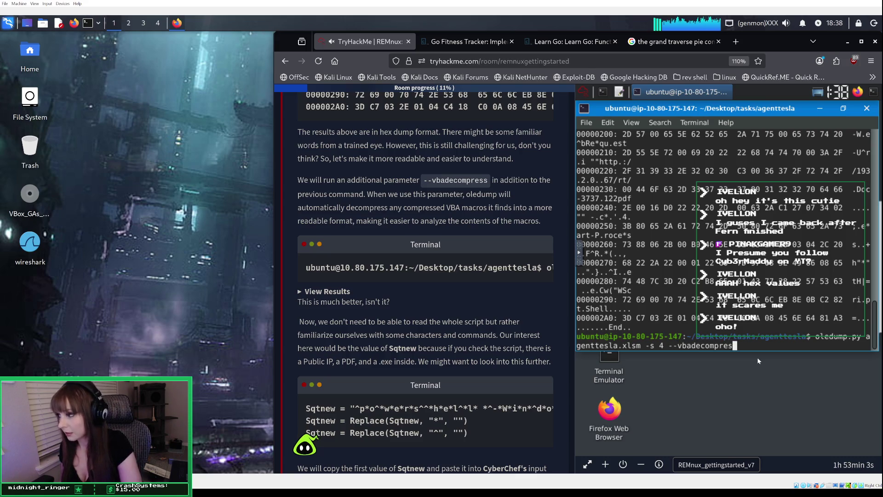
{"action": "key", "text": "Return"}
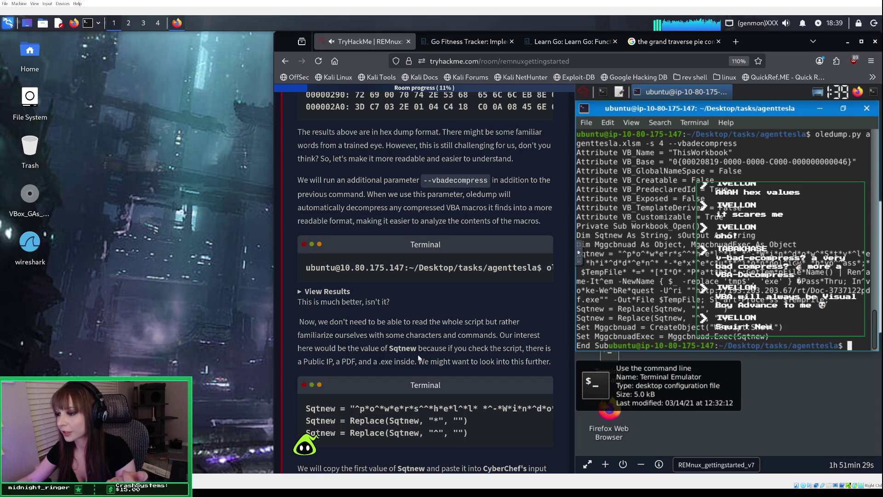
Scroll the tutorial and its Terminal code box to read the Sqtnew Replace snippet and Find/Replace instructions.
{"action": "scroll", "coordinate": [418, 357], "scroll_direction": "down", "scroll_amount": 1}
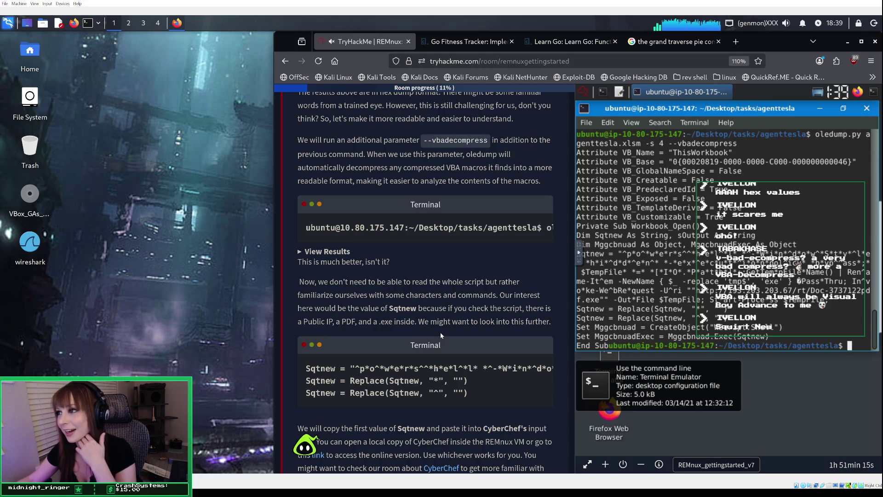
{"action": "scroll", "coordinate": [440, 332], "scroll_direction": "up", "scroll_amount": 3}
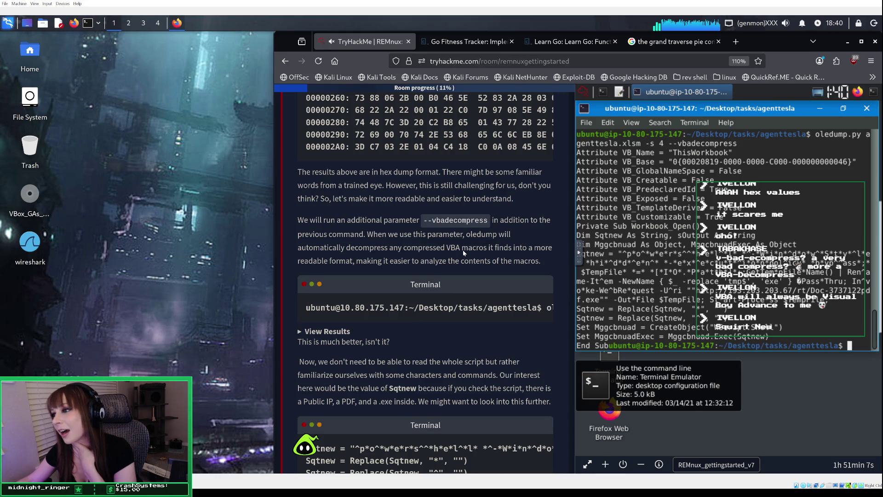
{"action": "scroll", "coordinate": [463, 250], "scroll_direction": "up", "scroll_amount": 1}
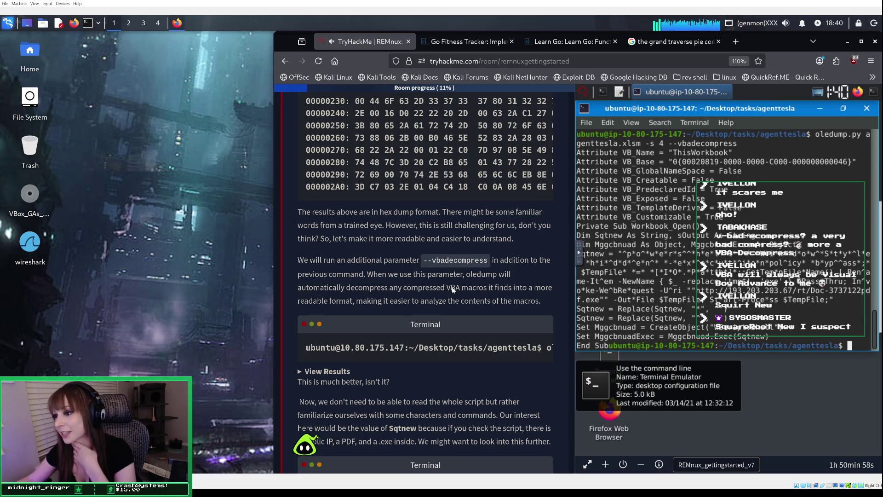
{"action": "scroll", "coordinate": [453, 290], "scroll_direction": "down", "scroll_amount": 5}
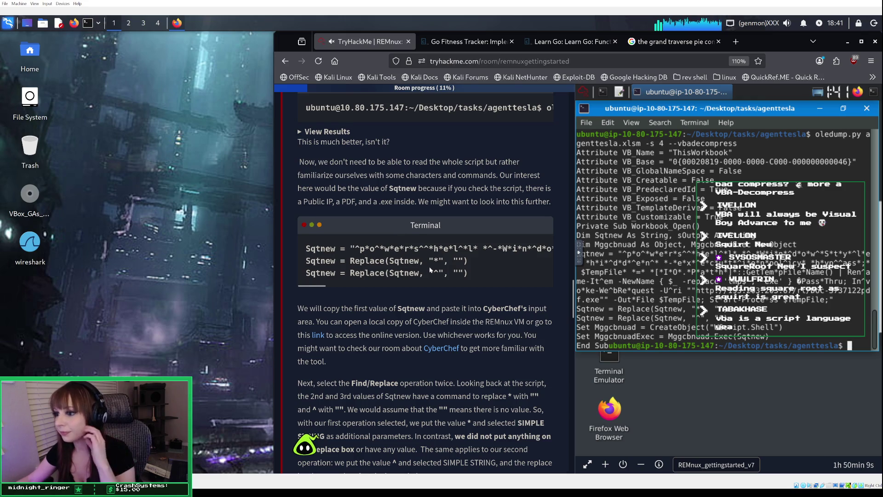
{"action": "scroll", "coordinate": [429, 266], "scroll_direction": "down", "scroll_amount": 1}
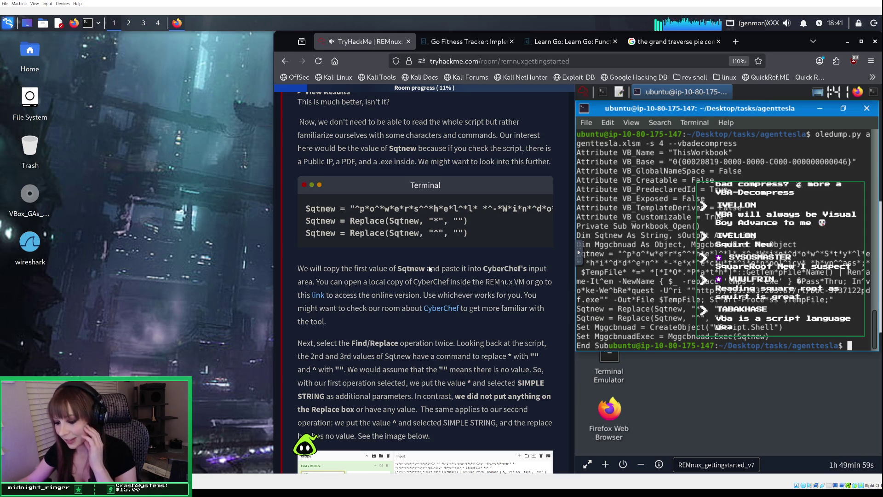
{"action": "scroll", "coordinate": [429, 269], "scroll_direction": "down", "scroll_amount": 3}
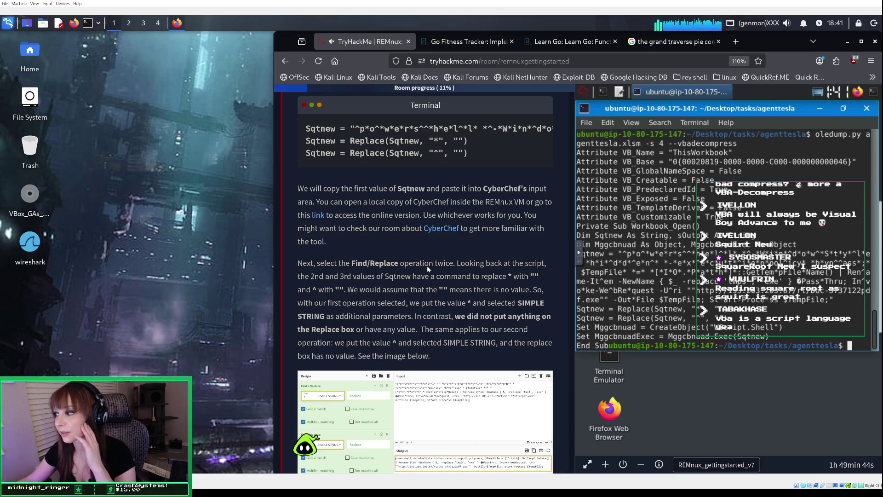
{"action": "scroll", "coordinate": [473, 244], "scroll_direction": "up", "scroll_amount": 3}
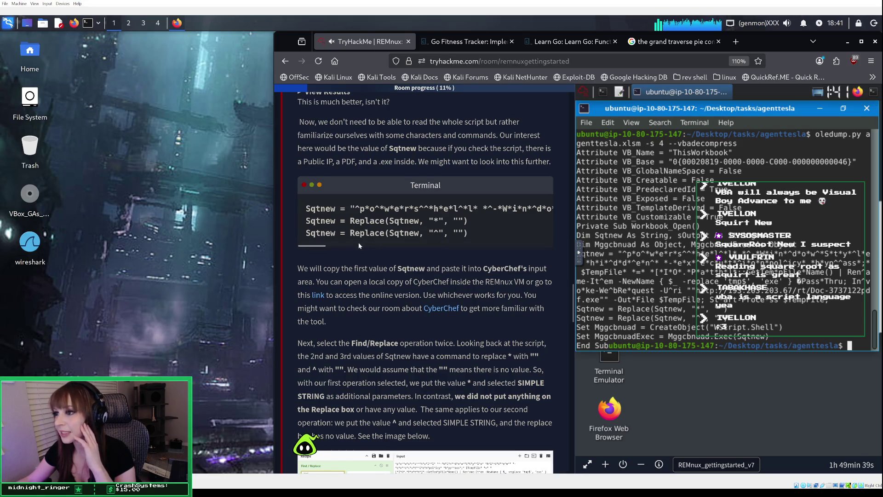
{"action": "scroll", "coordinate": [349, 245], "scroll_direction": "right", "scroll_amount": 2}
{"action": "scroll", "coordinate": [349, 245], "scroll_direction": "right", "scroll_amount": 10}
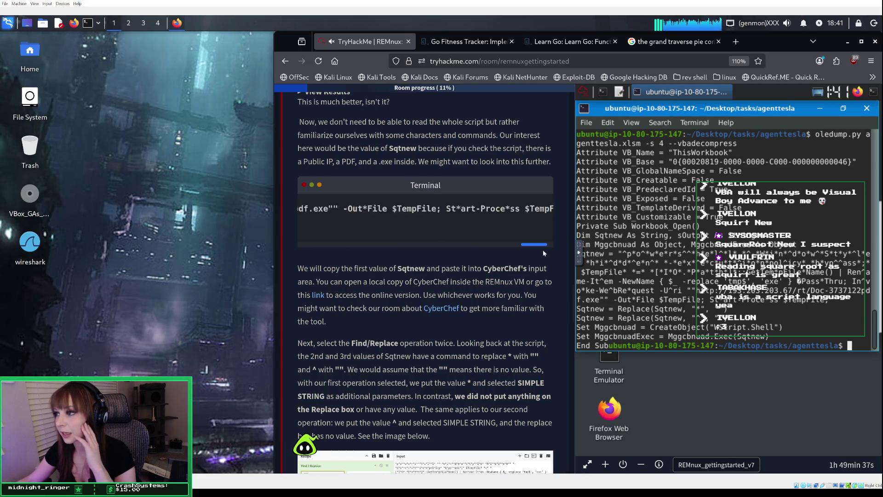
{"action": "scroll", "coordinate": [343, 239], "scroll_direction": "left", "scroll_amount": 15}
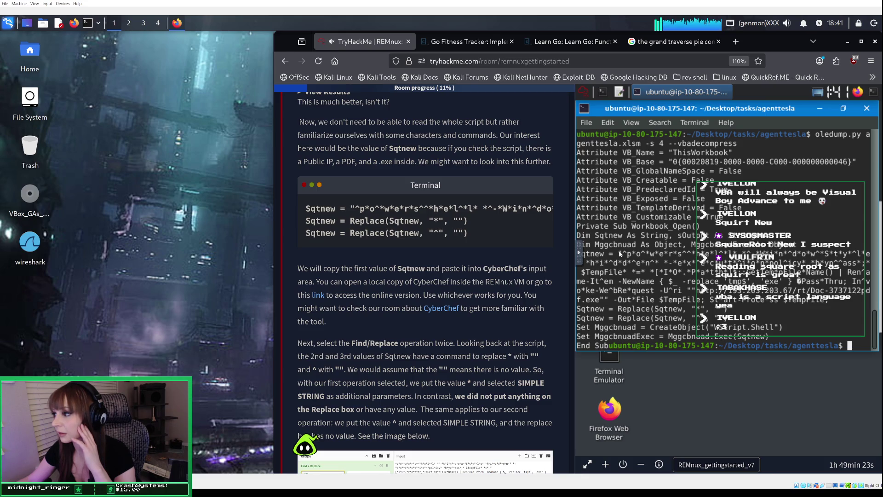
Copy the obfuscated Sqtnew string from the decompressed macro output.
{"action": "mouse_move", "coordinate": [620, 255]}
{"action": "left_mouse_down"}
{"action": "mouse_move", "coordinate": [839, 272]}
{"action": "mouse_move", "coordinate": [789, 299]}
{"action": "mouse_move", "coordinate": [834, 301]}
{"action": "left_mouse_up"}
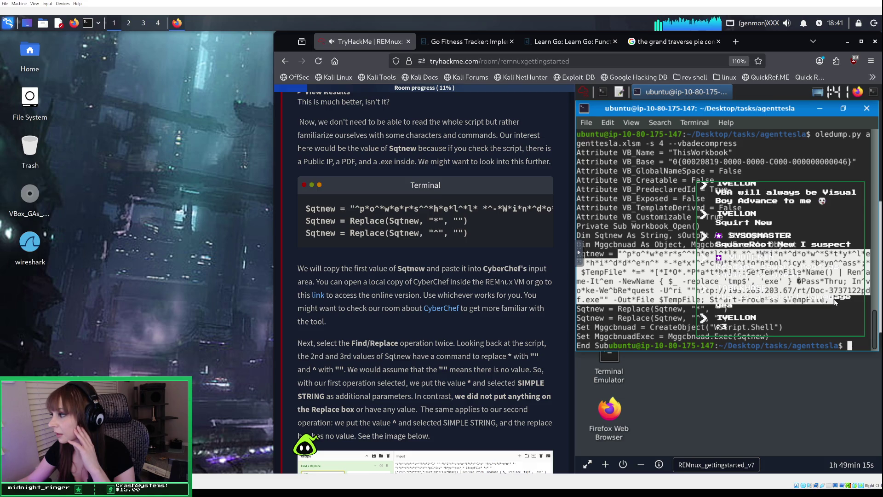
{"action": "right_click", "coordinate": [836, 282]}
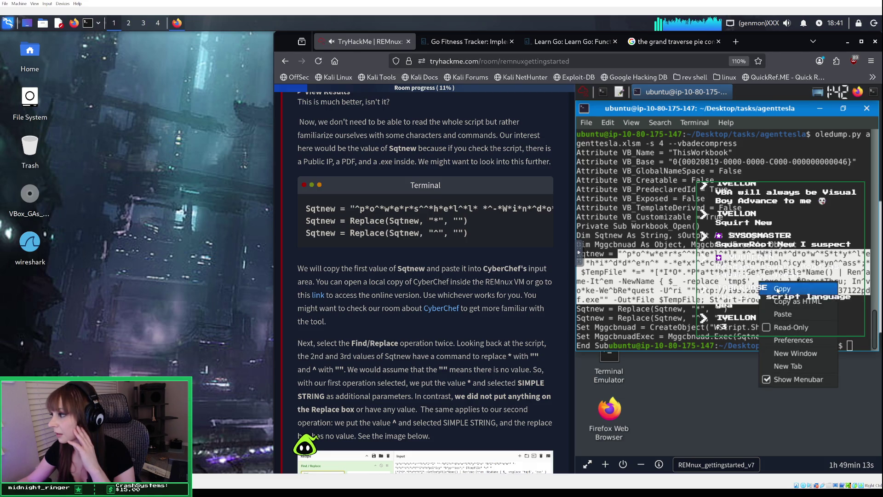
{"action": "left_click", "coordinate": [777, 290]}
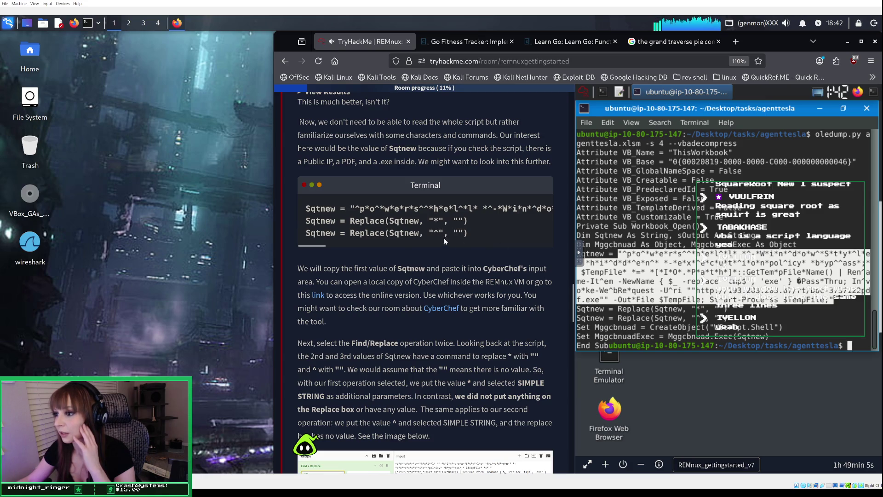
Open the online CyberChef in a new tab and return to the TryHackMe tutorial.
{"action": "left_click", "coordinate": [319, 296]}
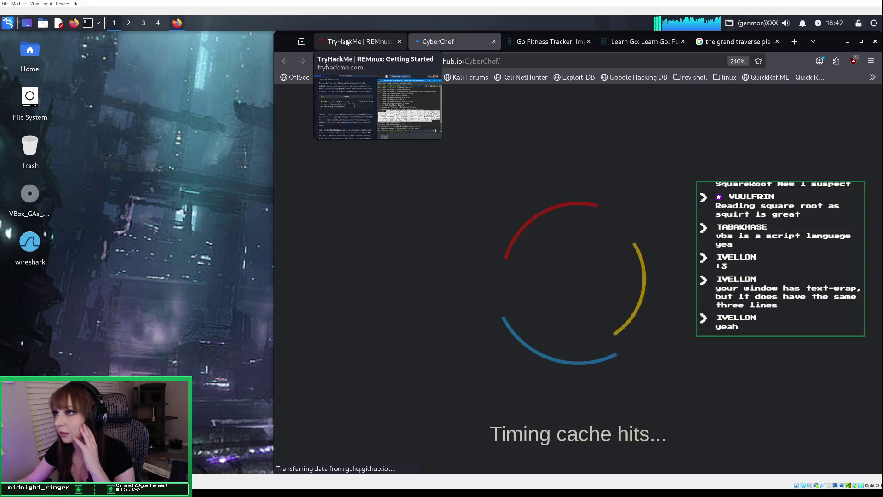
{"action": "left_click", "coordinate": [345, 42]}
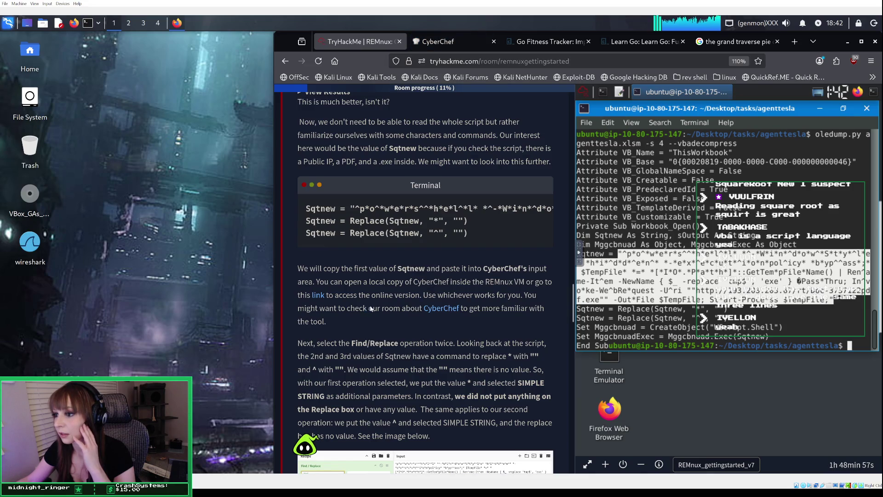
{"action": "scroll", "coordinate": [346, 347], "scroll_direction": "down", "scroll_amount": 1}
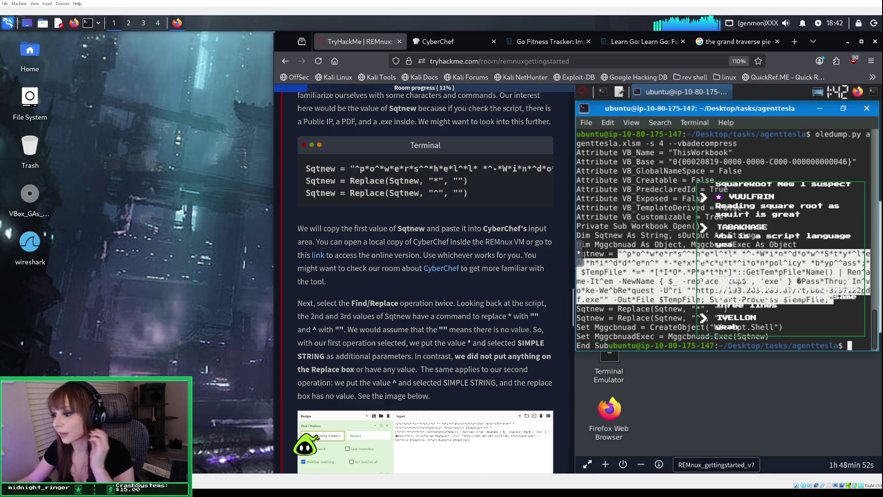
Set the CyberChef page zoom to 110% and reload it so the empty panes lay out properly.
{"action": "left_click", "coordinate": [454, 46]}
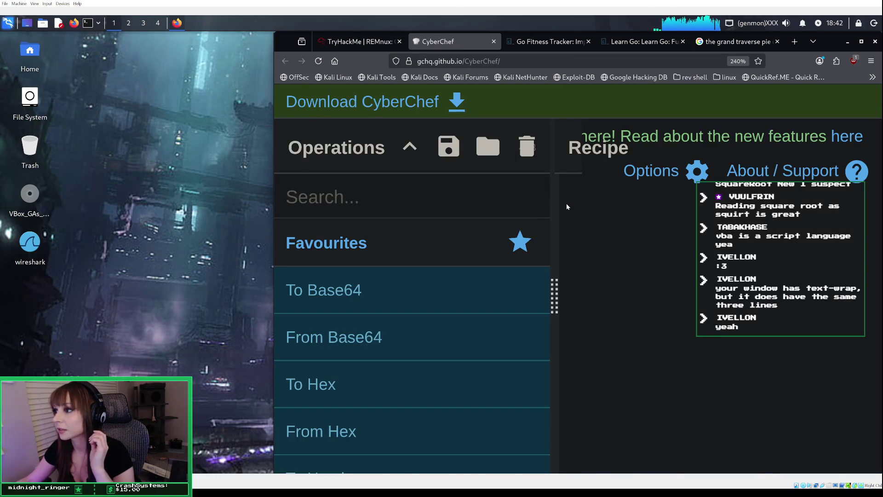
{"action": "key", "text": "ctrl+minus"}
{"action": "key", "text": "ctrl+minus"}
{"action": "key", "text": "ctrl+minus"}
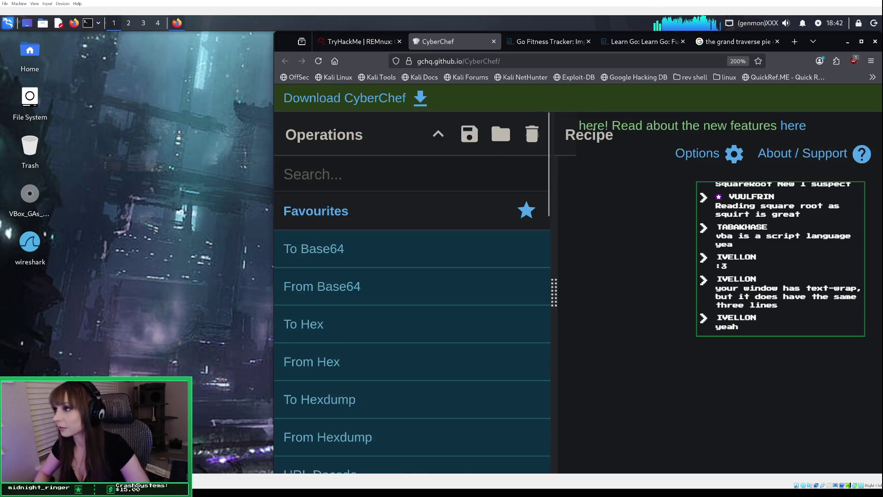
{"action": "key", "text": "ctrl+minus"}
{"action": "key", "text": "ctrl+minus"}
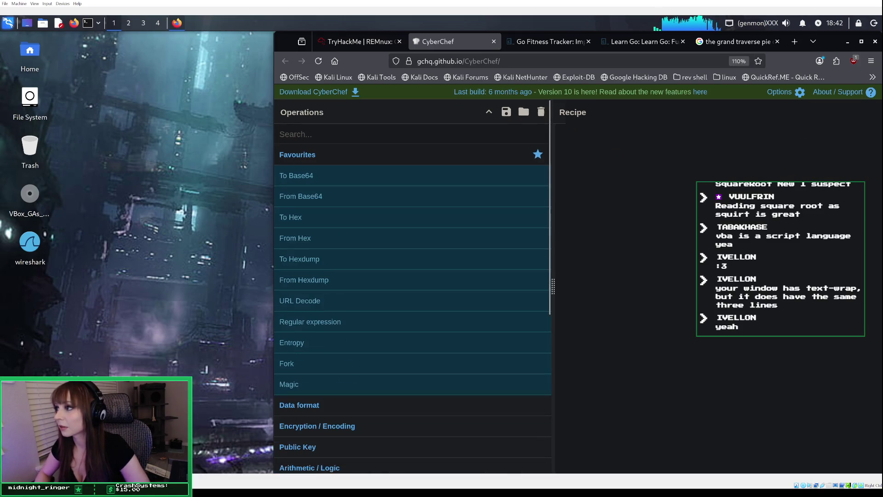
{"action": "key", "text": "ctrl+minus"}
{"action": "key", "text": "ctrl+minus"}
{"action": "key", "text": "ctrl+minus"}
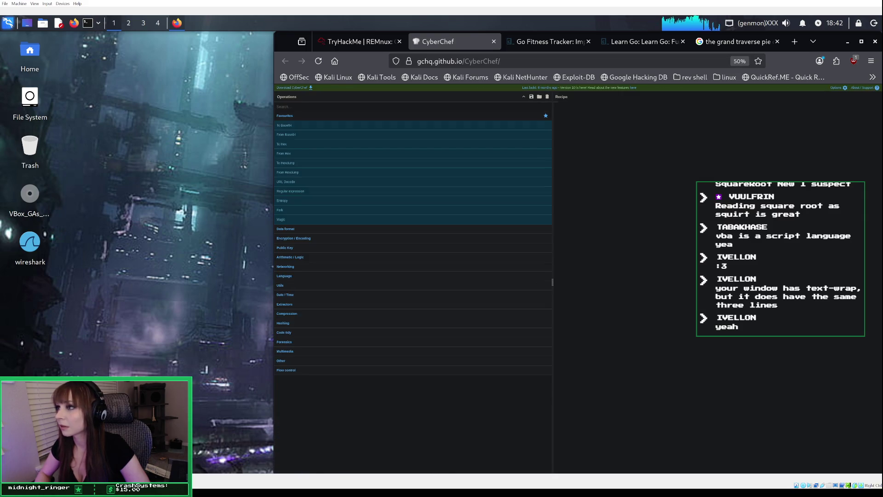
{"action": "key", "text": "ctrl+minus"}
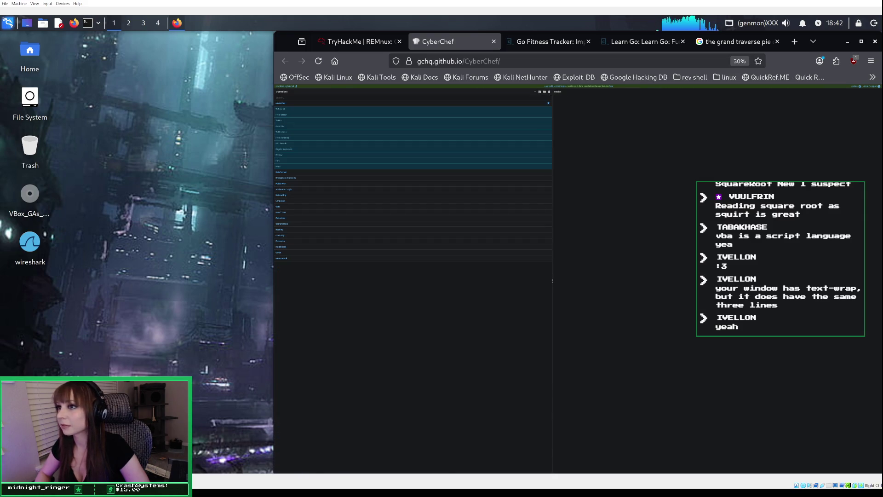
{"action": "key", "text": "ctrl+plus"}
{"action": "key", "text": "ctrl+plus"}
{"action": "key", "text": "ctrl+plus"}
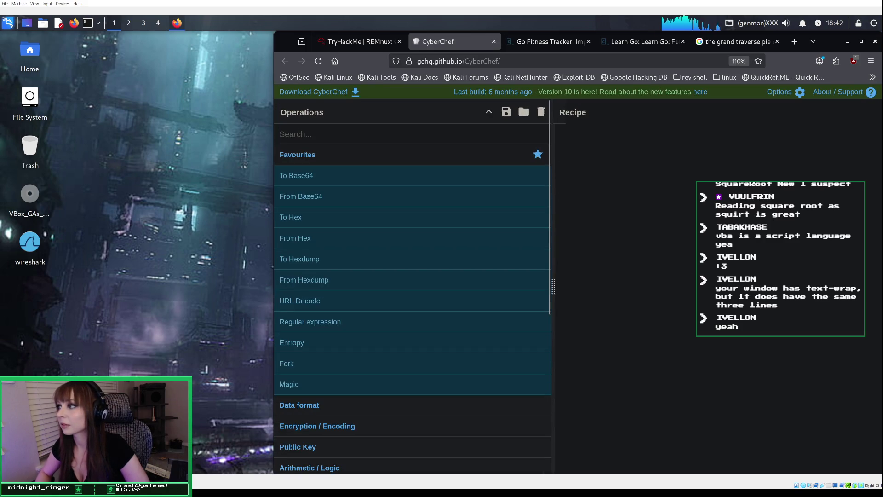
{"action": "left_click", "coordinate": [318, 61]}
{"action": "left_click", "coordinate": [317, 61]}
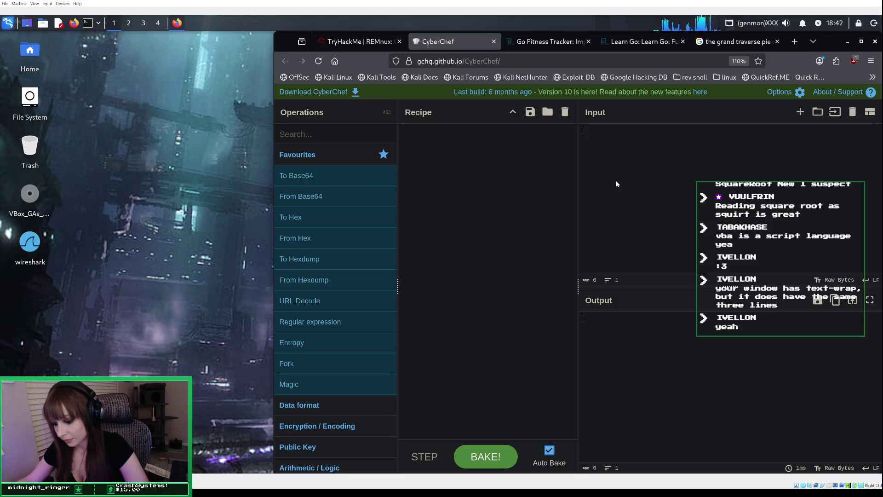
Paste the Sqtnew string into CyberChef's Input and return to the room's Find/Replace instructions.
{"action": "right_click", "coordinate": [598, 169]}
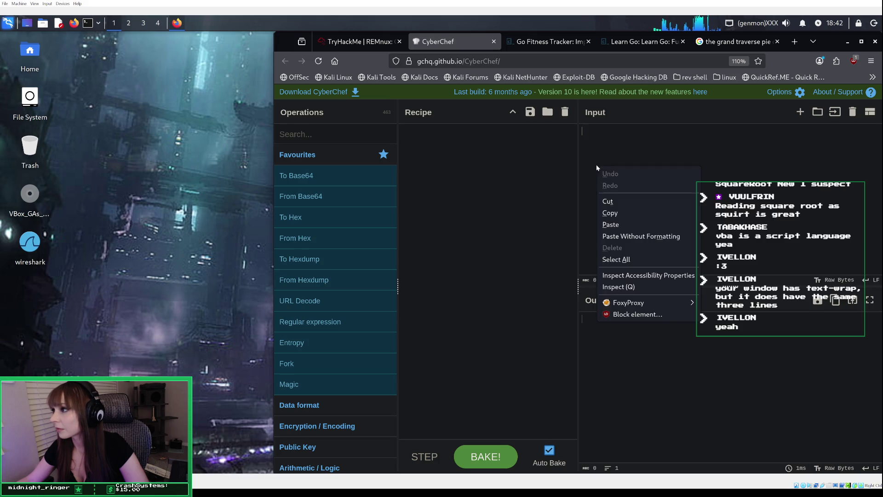
{"action": "left_click", "coordinate": [613, 225]}
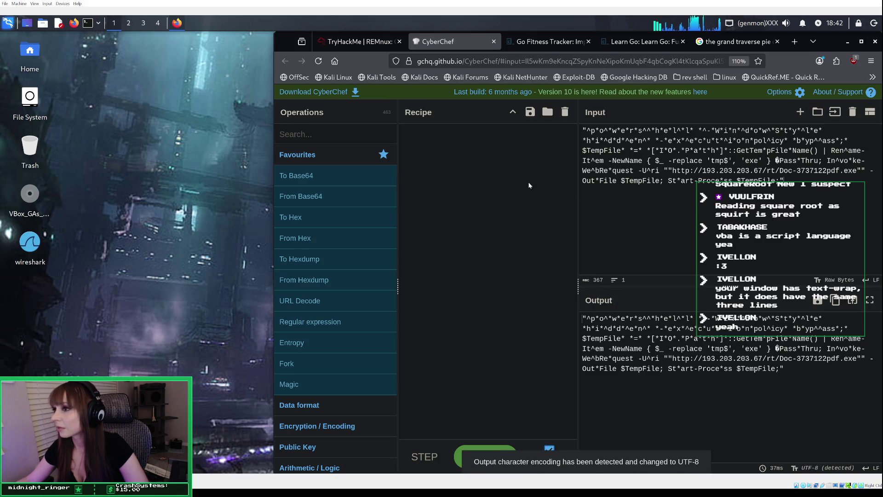
{"action": "left_click", "coordinate": [371, 46]}
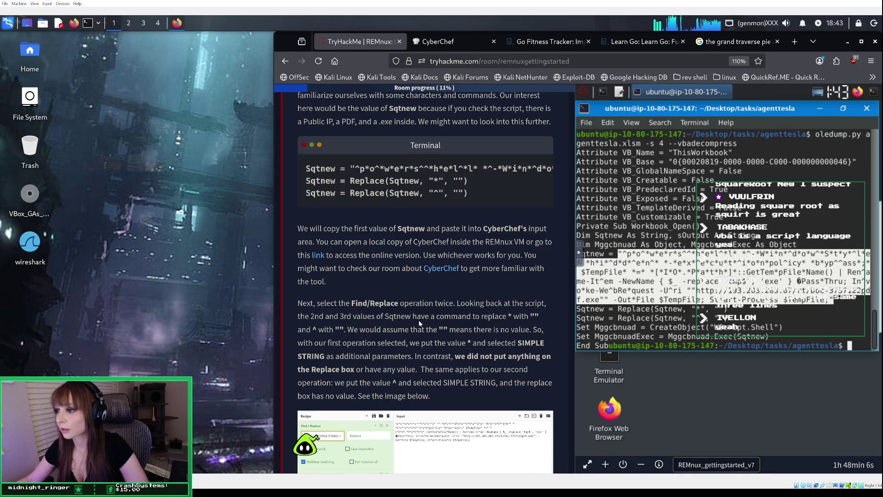
{"action": "scroll", "coordinate": [419, 323], "scroll_direction": "down", "scroll_amount": 3}
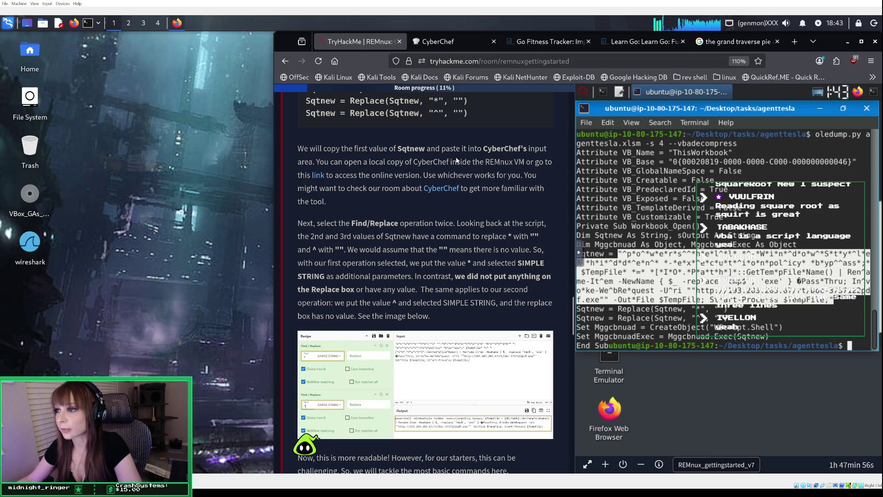
Search CyberChef's operations for 'find' and add two Find / Replace steps to the recipe.
{"action": "left_click", "coordinate": [437, 41]}
{"action": "left_click", "coordinate": [328, 132]}
{"action": "type", "text": "find"}
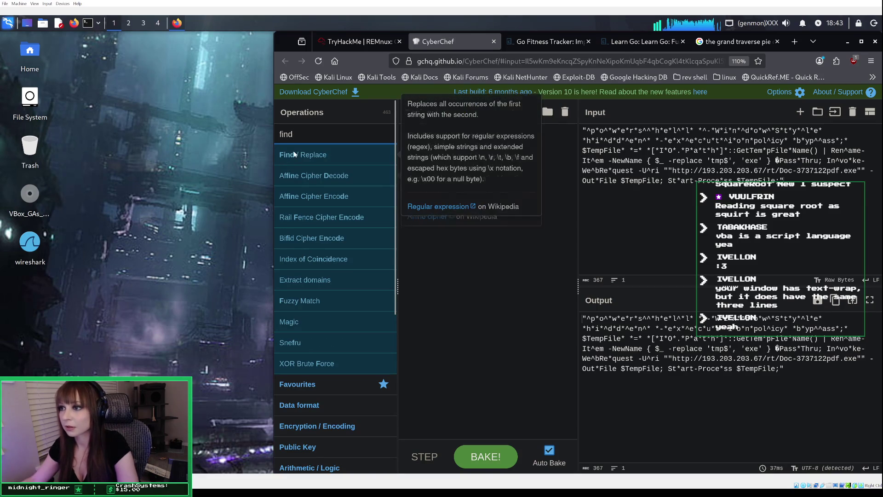
{"action": "double_click", "coordinate": [344, 150]}
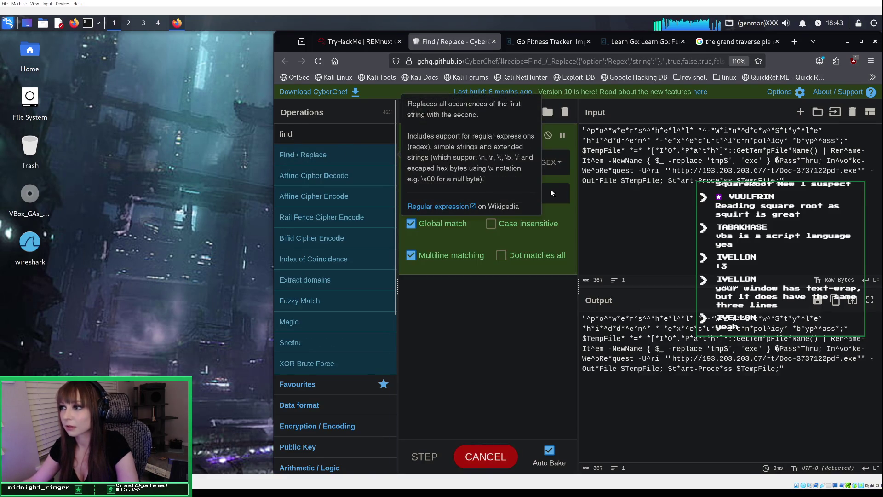
{"action": "double_click", "coordinate": [314, 158]}
{"action": "left_click", "coordinate": [359, 42]}
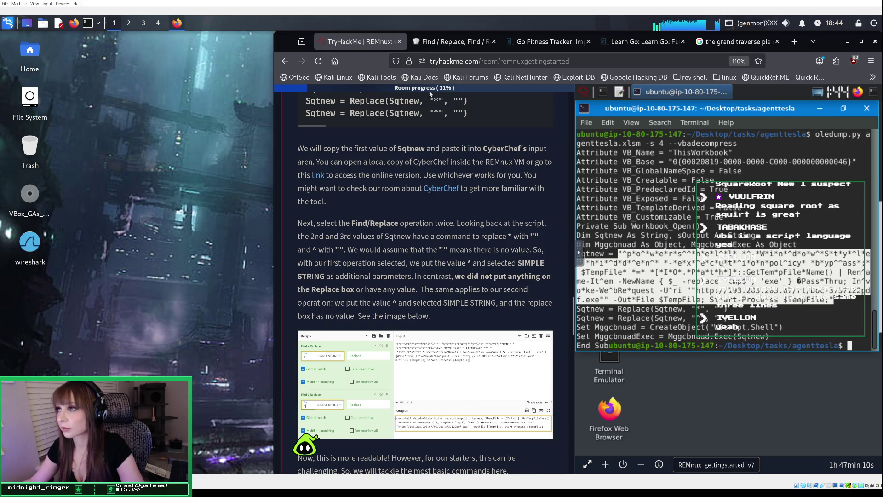
{"action": "left_click", "coordinate": [435, 43]}
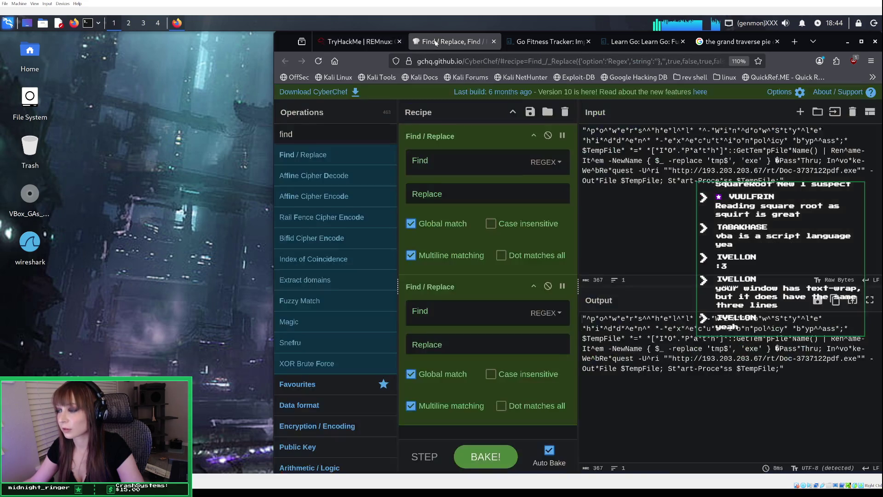
Switch the first Find / Replace step's matching mode from REGEX to Simple string.
{"action": "left_click", "coordinate": [441, 169]}
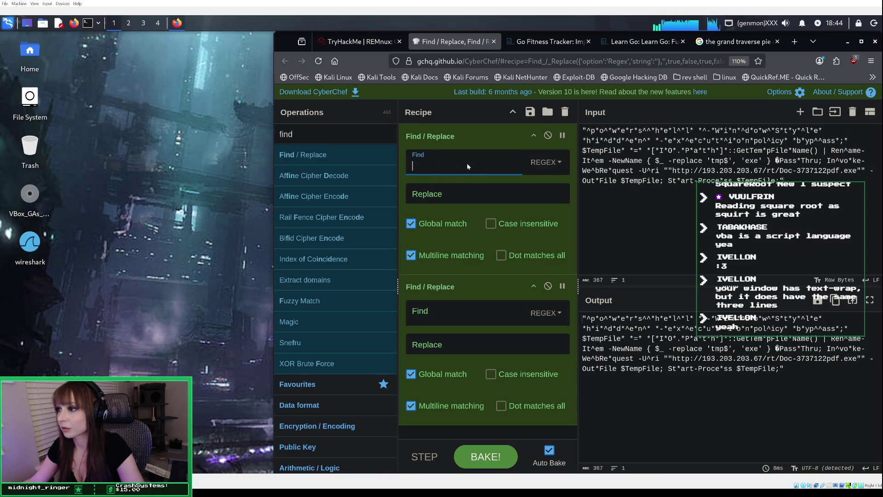
{"action": "left_click", "coordinate": [545, 164]}
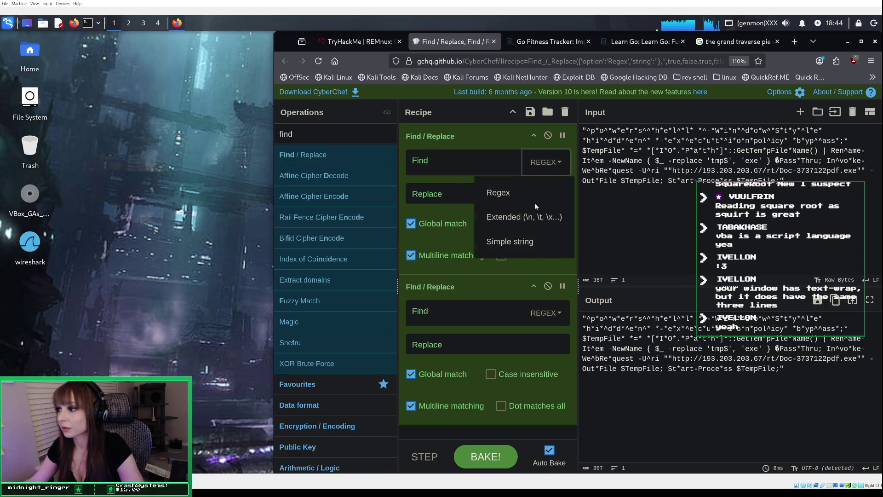
{"action": "left_click", "coordinate": [510, 241]}
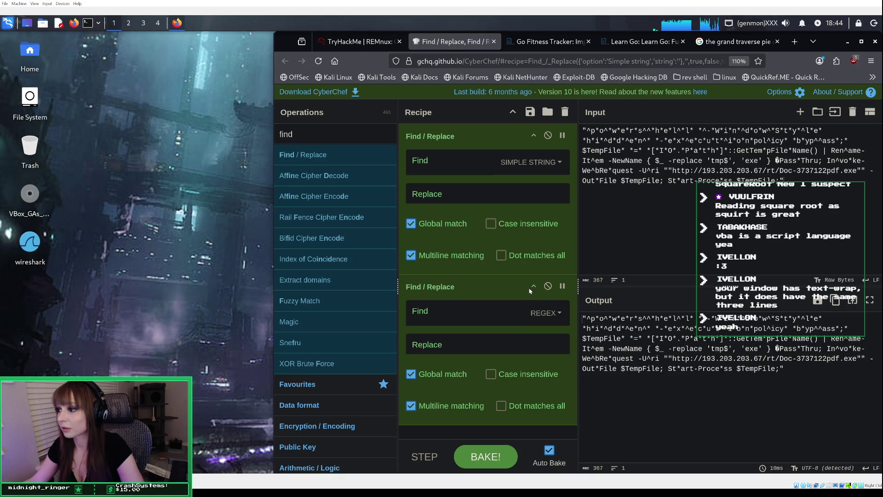
{"action": "left_click", "coordinate": [378, 39]}
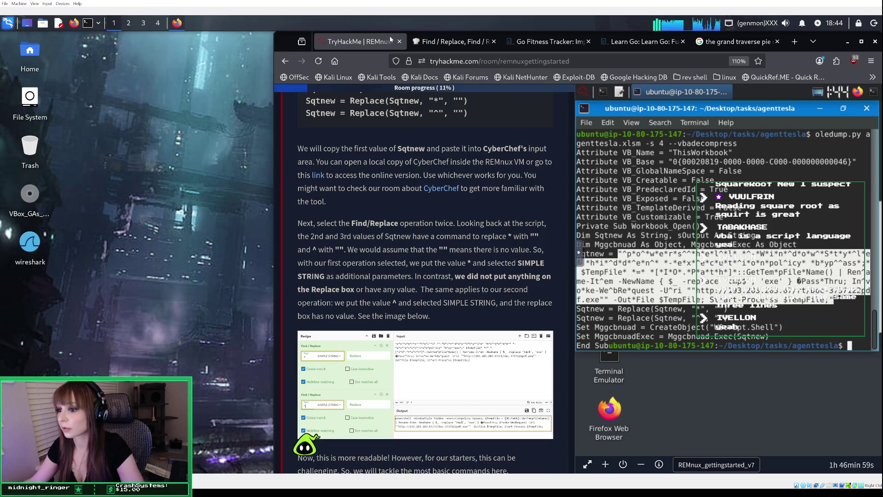
{"action": "left_click", "coordinate": [461, 43]}
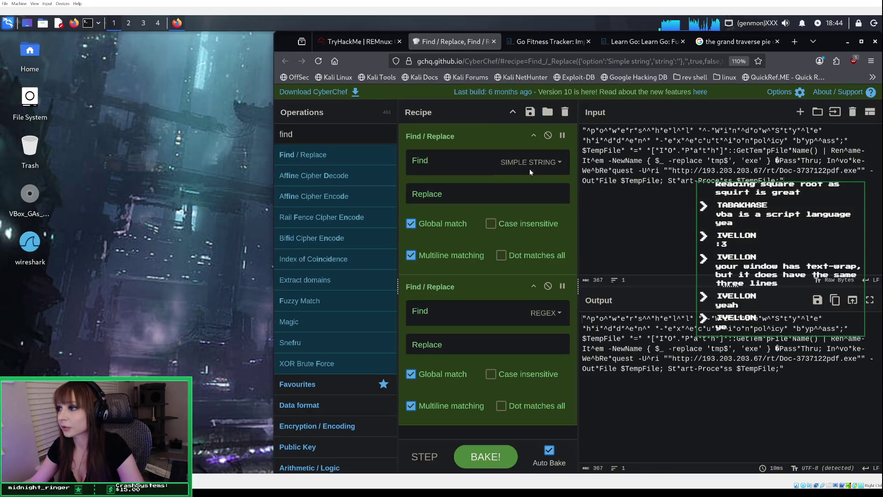
Set the second Find / Replace step to Simple string and reread the TryHackMe instructions.
{"action": "left_click", "coordinate": [544, 315]}
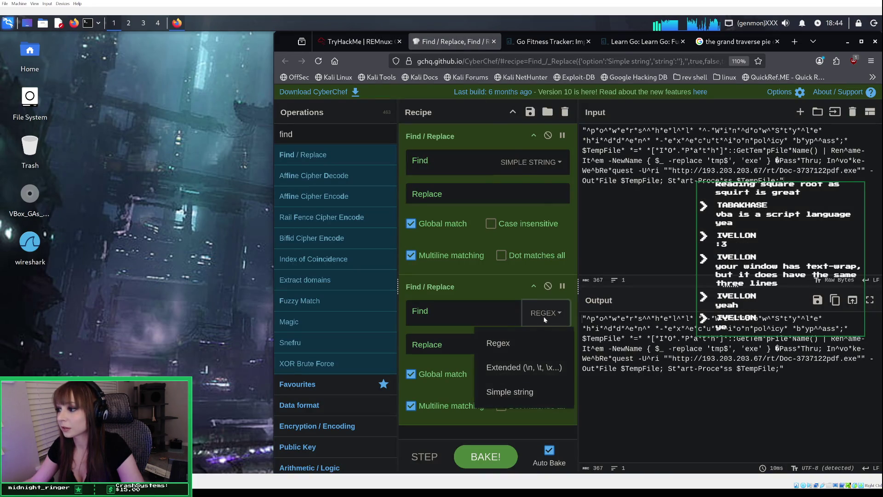
{"action": "left_click", "coordinate": [521, 391]}
{"action": "left_click", "coordinate": [363, 46]}
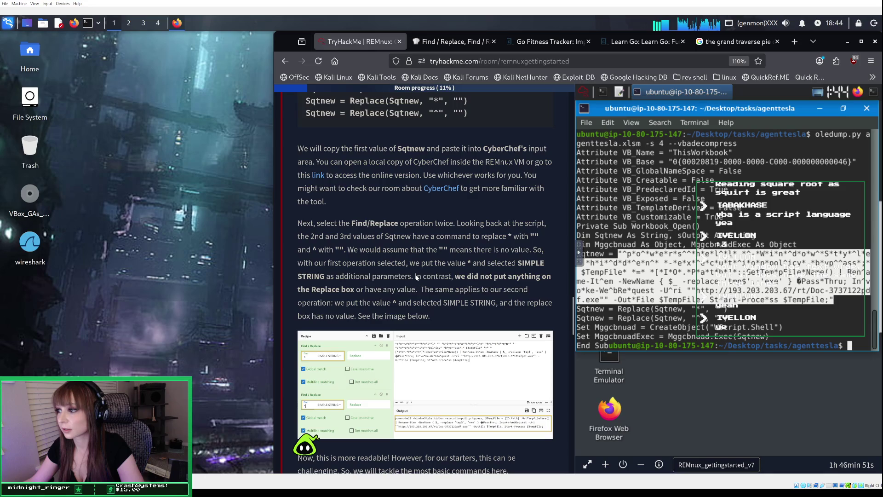
{"action": "scroll", "coordinate": [416, 277], "scroll_direction": "down", "scroll_amount": 2}
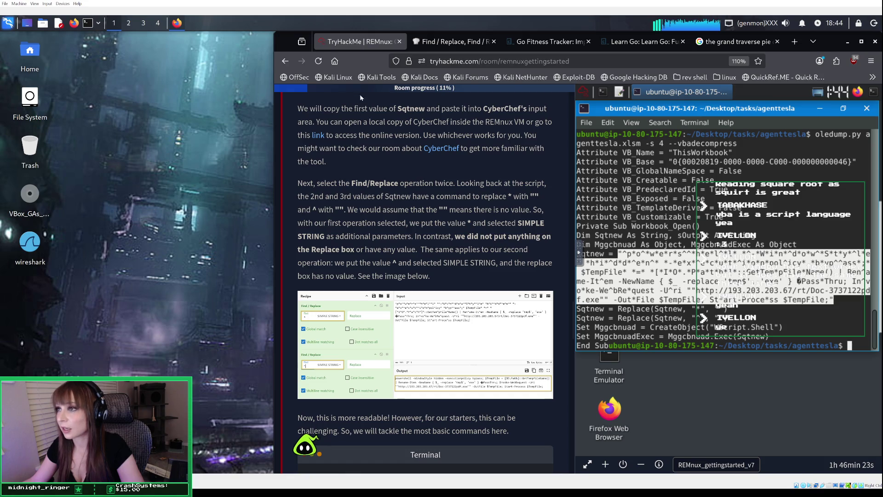
{"action": "left_click", "coordinate": [443, 44]}
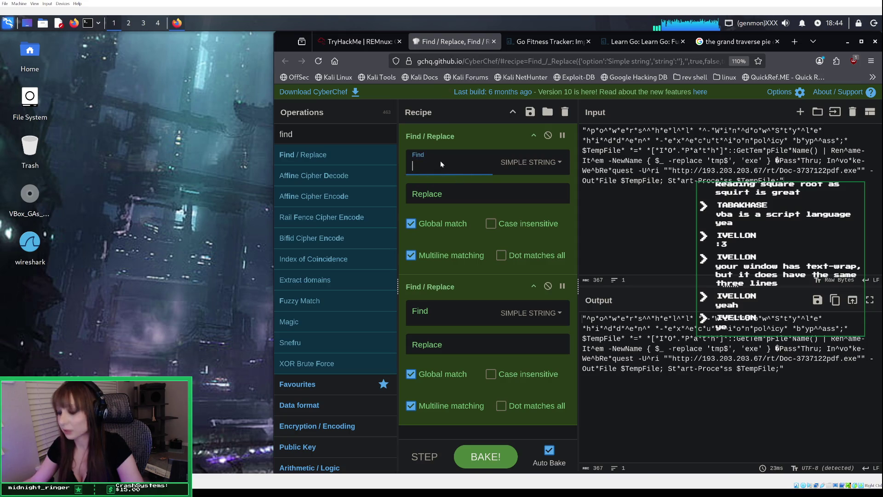
Enter * and ^ as the two Find values and bake, revealing a readable PowerShell command.
{"action": "type", "text": "*"}
{"action": "left_click", "coordinate": [439, 308]}
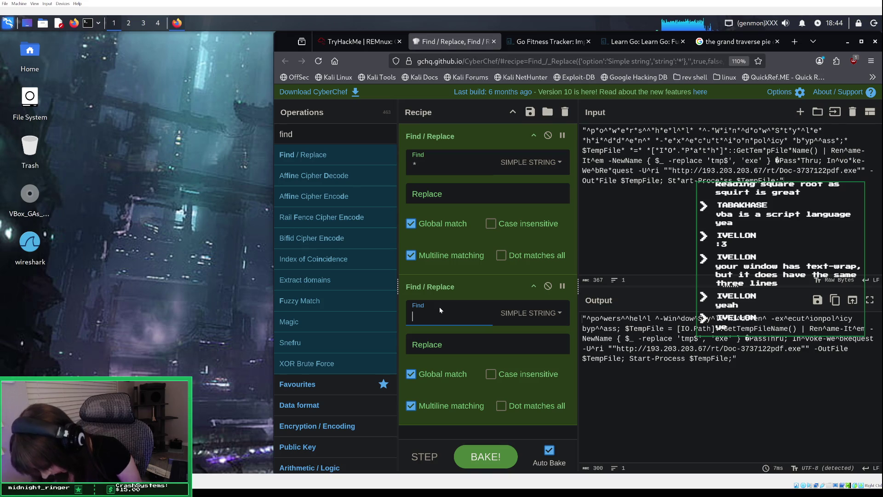
{"action": "type", "text": "^"}
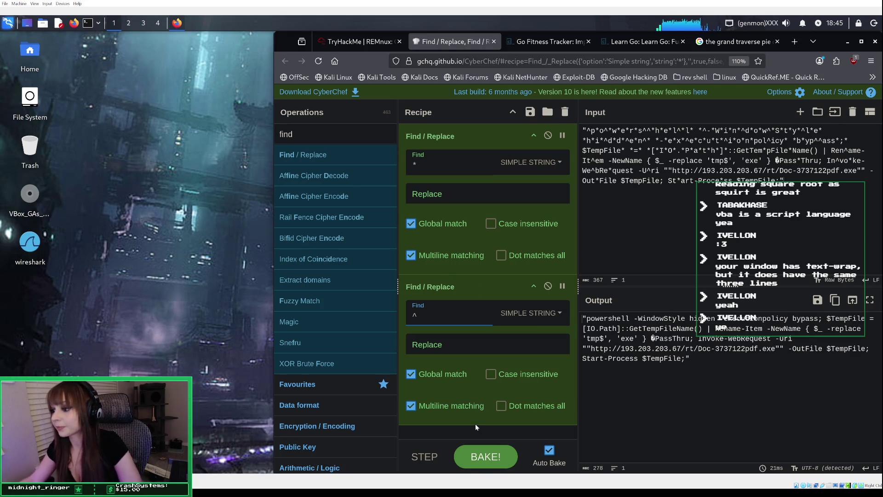
{"action": "left_click", "coordinate": [483, 456]}
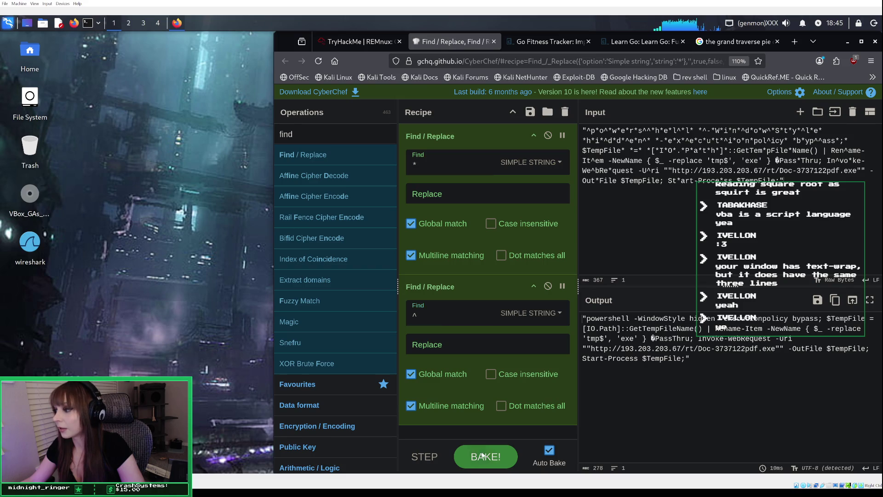
{"action": "left_click", "coordinate": [361, 42]}
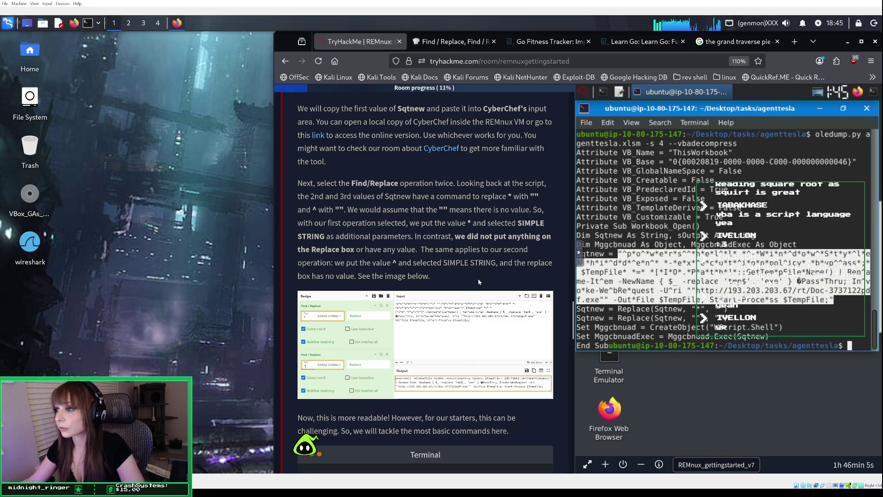
{"action": "scroll", "coordinate": [479, 281], "scroll_direction": "down", "scroll_amount": 3}
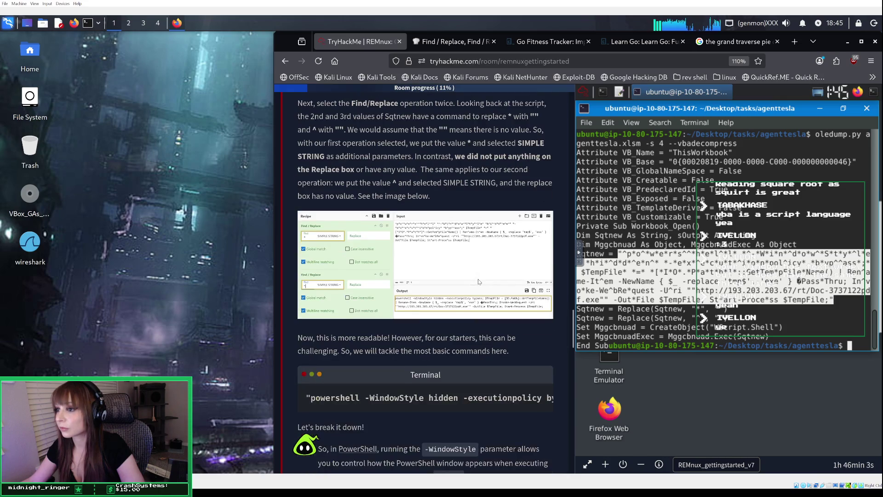
{"action": "scroll", "coordinate": [478, 278], "scroll_direction": "up", "scroll_amount": 1}
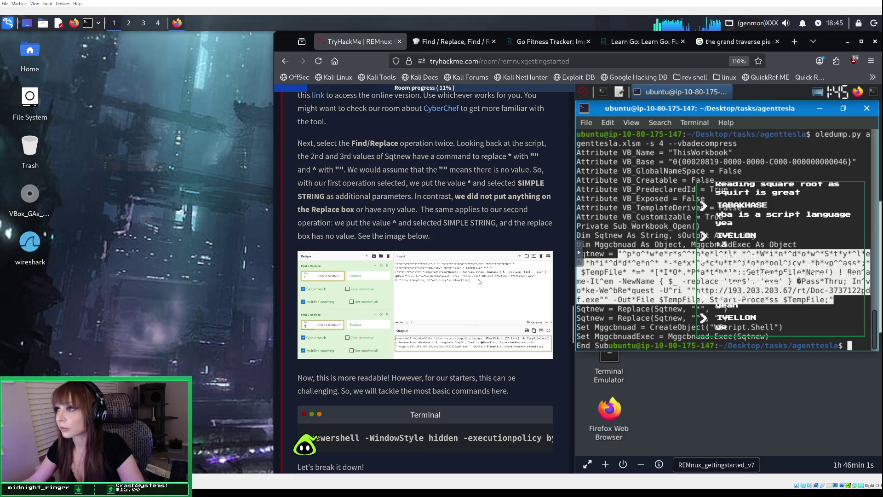
{"action": "scroll", "coordinate": [479, 282], "scroll_direction": "up", "scroll_amount": 2}
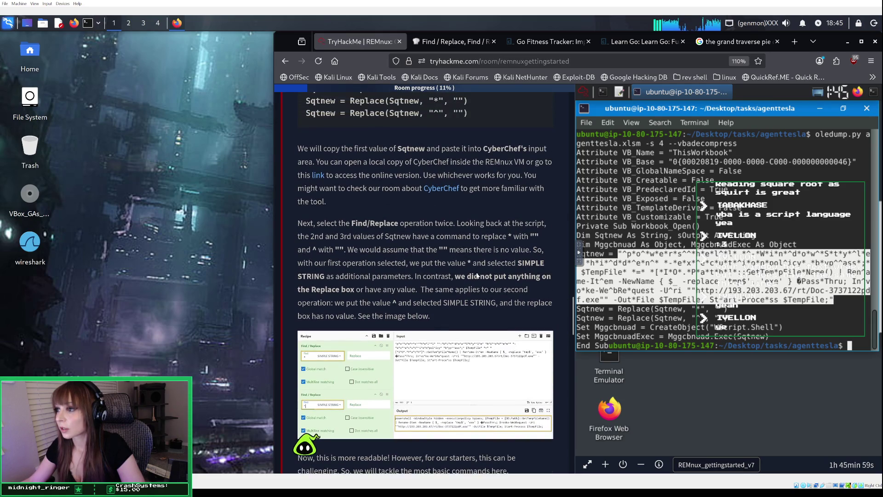
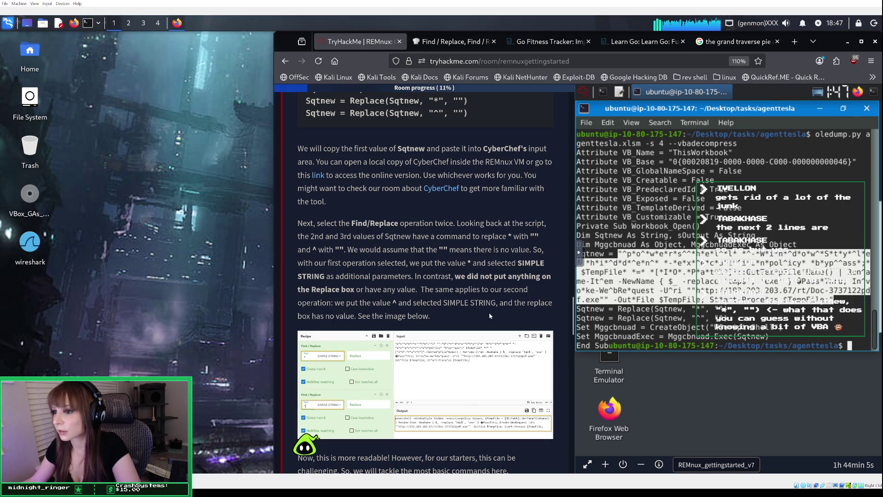
Read past the CyberChef image and view the recipe stripping * and ^ from the PowerShell.
{"action": "scroll", "coordinate": [489, 315], "scroll_direction": "down", "scroll_amount": 2}
{"action": "scroll", "coordinate": [486, 310], "scroll_direction": "down", "scroll_amount": 2}
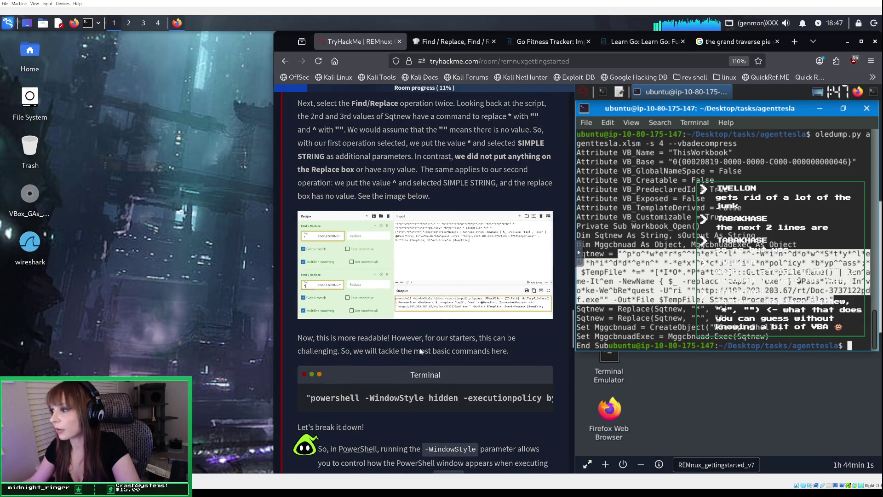
{"action": "scroll", "coordinate": [363, 351], "scroll_direction": "down", "scroll_amount": 3}
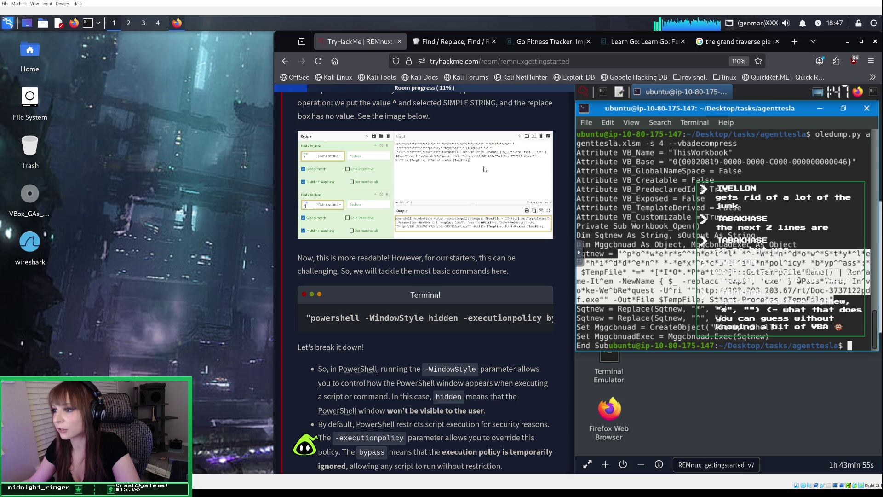
{"action": "left_click", "coordinate": [446, 42]}
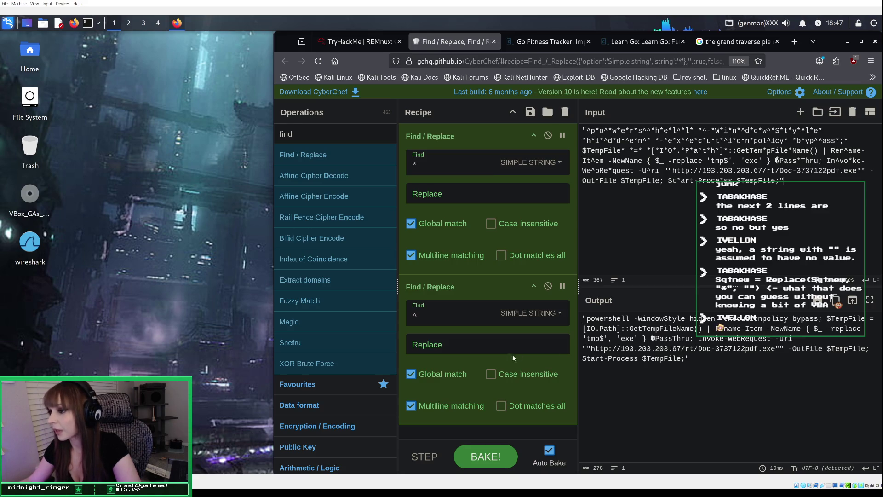
Compare CyberChef's two Find/Replace steps with the room's instructions, then return to 'Let's break it down!'.
{"action": "left_click", "coordinate": [359, 41]}
{"action": "left_click", "coordinate": [453, 42]}
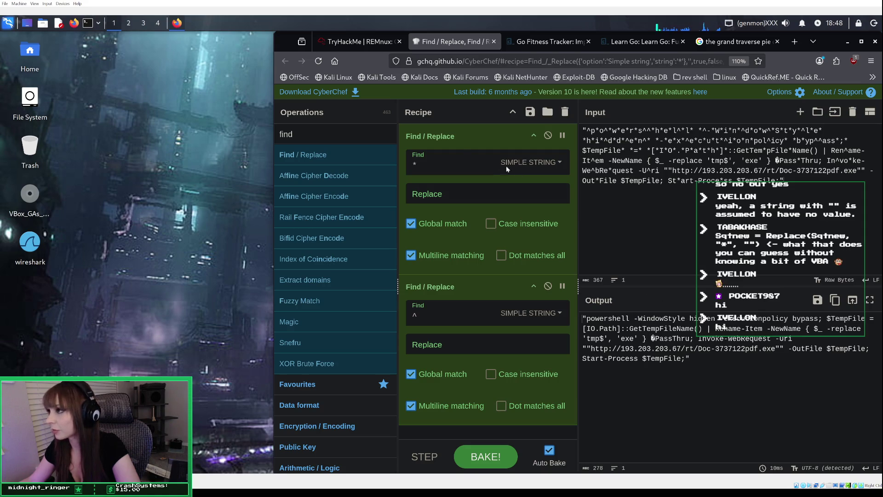
{"action": "left_click", "coordinate": [362, 41]}
{"action": "scroll", "coordinate": [448, 298], "scroll_direction": "up", "scroll_amount": 3}
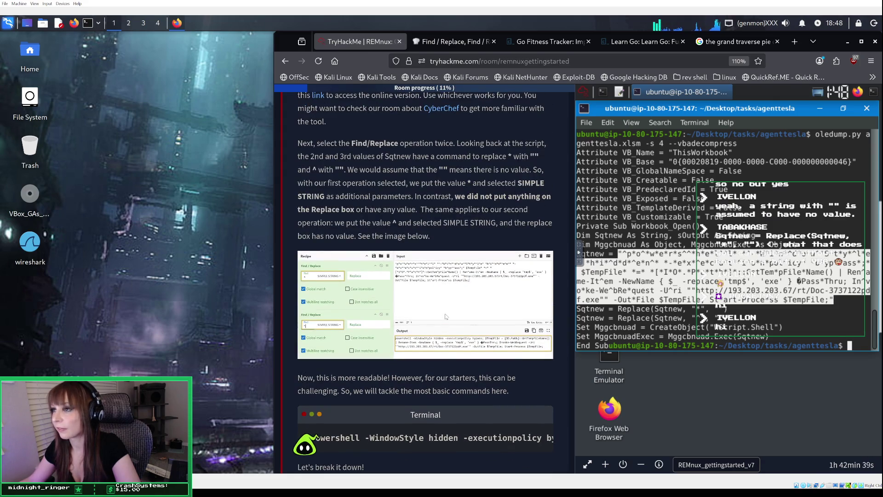
{"action": "left_click", "coordinate": [435, 43]}
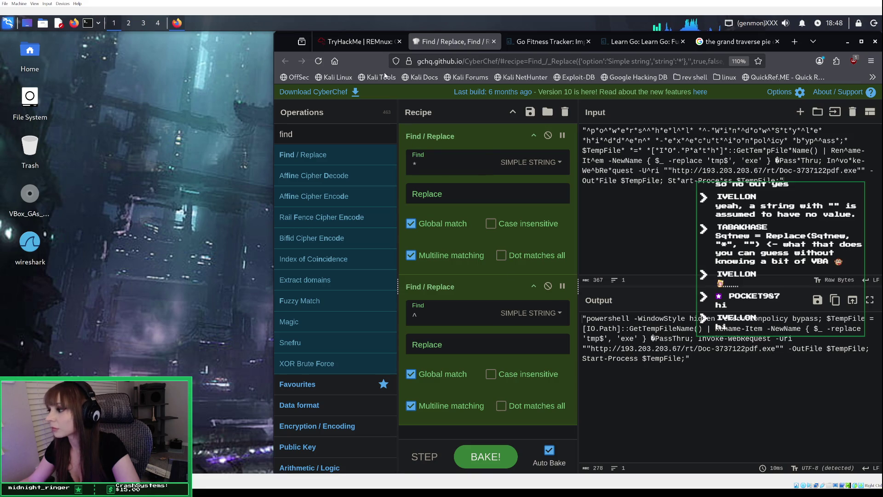
{"action": "left_click", "coordinate": [359, 41]}
{"action": "scroll", "coordinate": [430, 446], "scroll_direction": "down", "scroll_amount": 5}
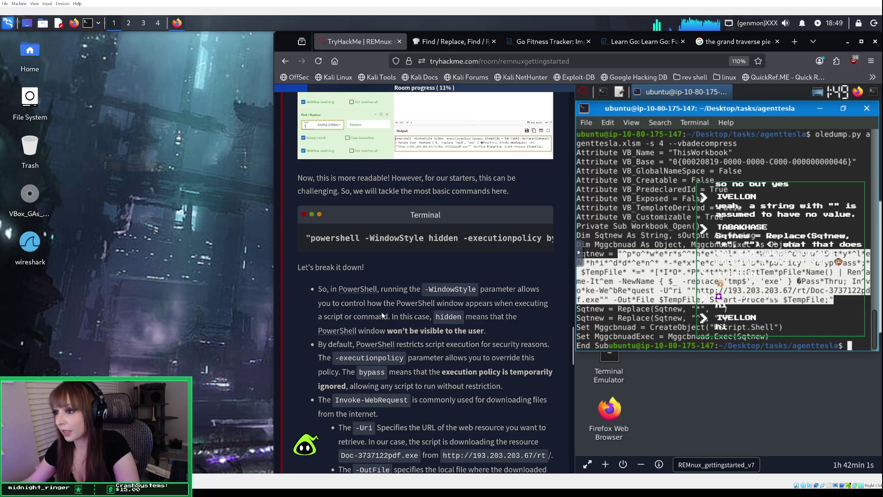
Scroll through the PowerShell bullet-list breakdown to the 'To summarize' paragraph on Doc-3737122pdf.exe.
{"action": "scroll", "coordinate": [419, 300], "scroll_direction": "down", "scroll_amount": 1}
{"action": "scroll", "coordinate": [420, 300], "scroll_direction": "down", "scroll_amount": 1}
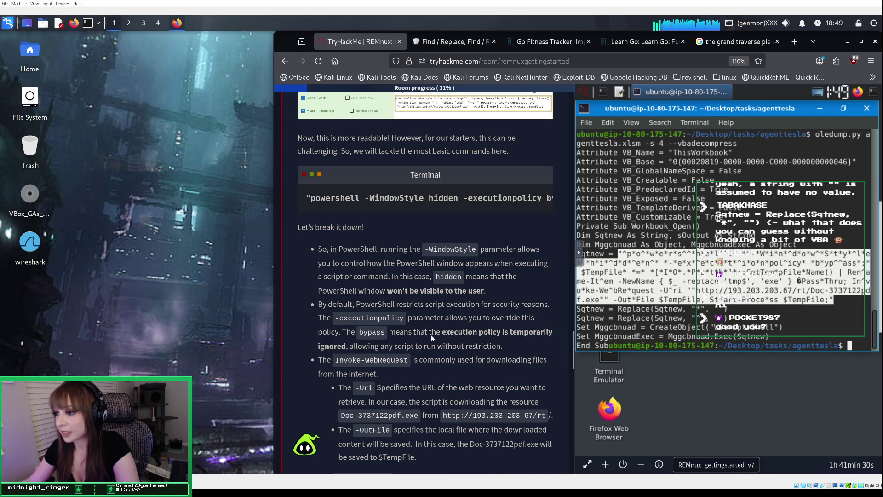
{"action": "scroll", "coordinate": [491, 336], "scroll_direction": "down", "scroll_amount": 1}
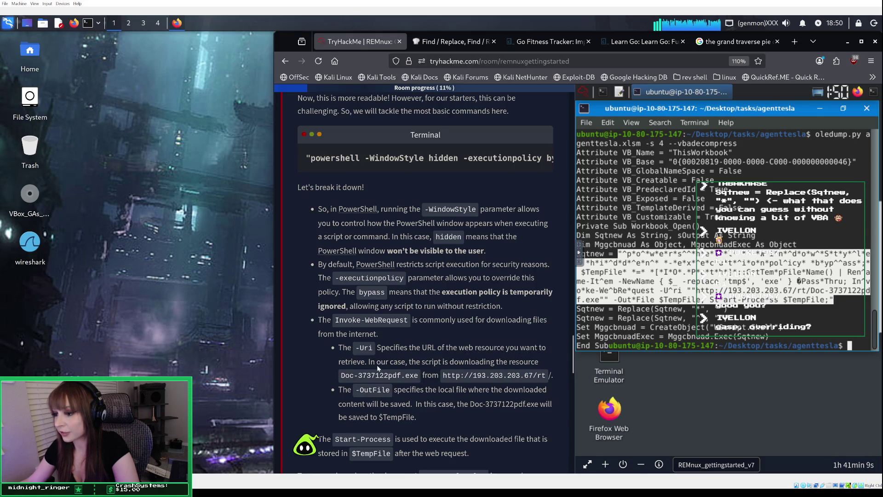
{"action": "scroll", "coordinate": [492, 369], "scroll_direction": "down", "scroll_amount": 1}
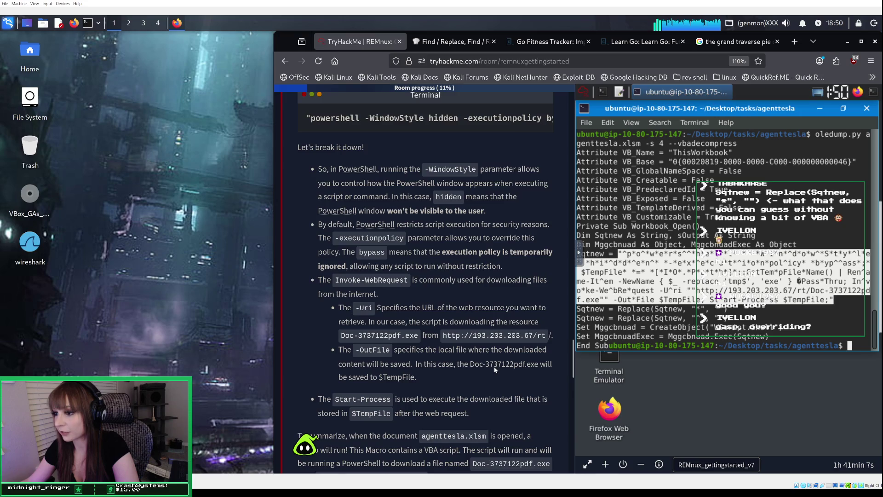
{"action": "scroll", "coordinate": [493, 366], "scroll_direction": "down", "scroll_amount": 1}
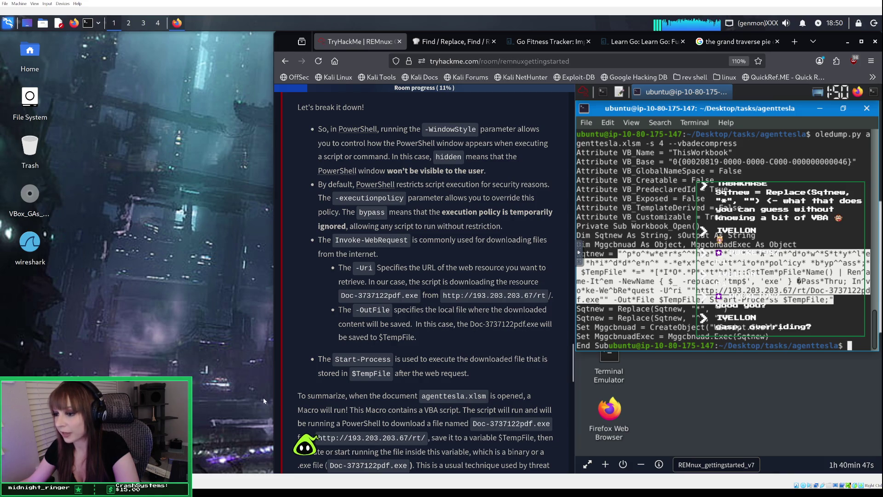
{"action": "scroll", "coordinate": [358, 353], "scroll_direction": "down", "scroll_amount": 2}
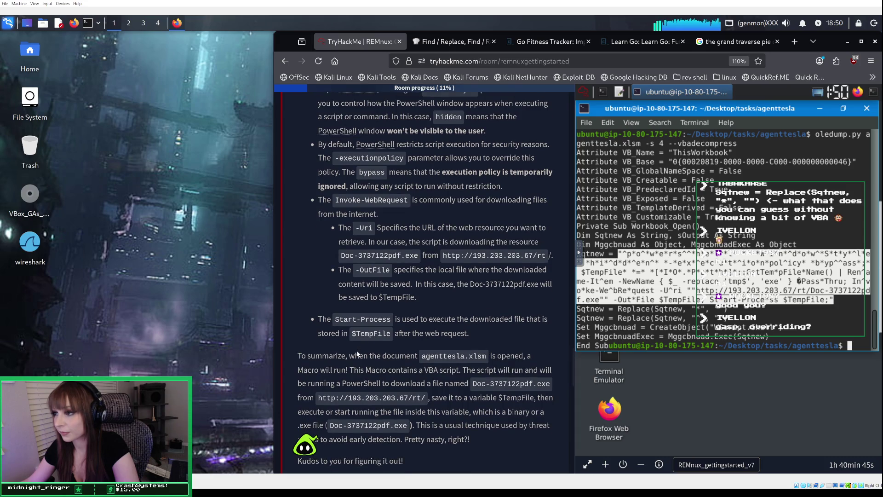
Scroll past 'Kudos to you' toward the first question on the Python OLE2 analysis tool.
{"action": "scroll", "coordinate": [358, 353], "scroll_direction": "up", "scroll_amount": 1}
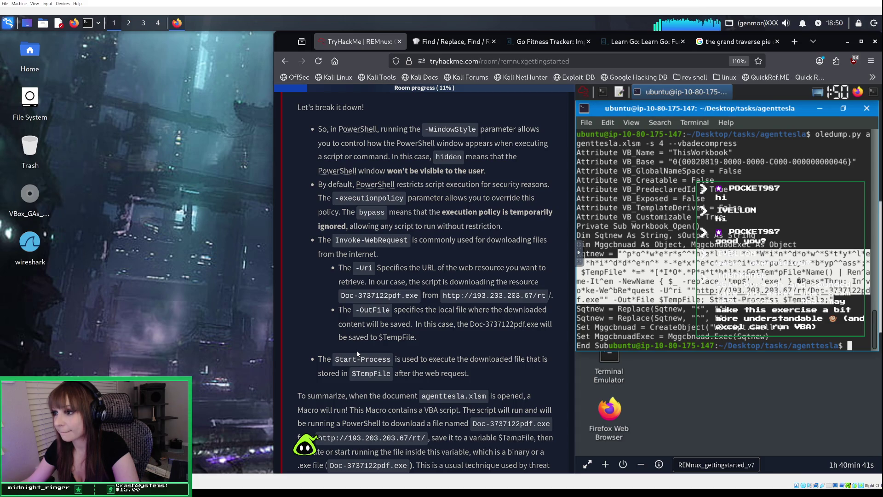
{"action": "scroll", "coordinate": [358, 354], "scroll_direction": "down", "scroll_amount": 2}
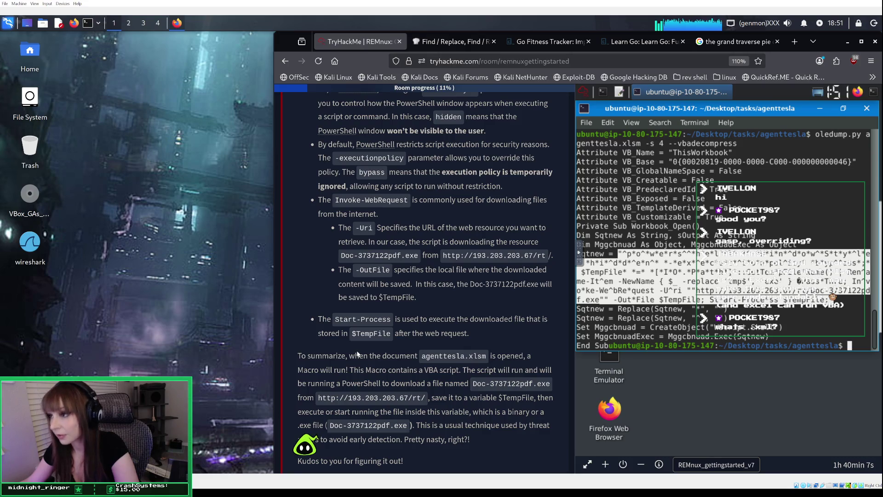
{"action": "scroll", "coordinate": [357, 353], "scroll_direction": "up", "scroll_amount": 1}
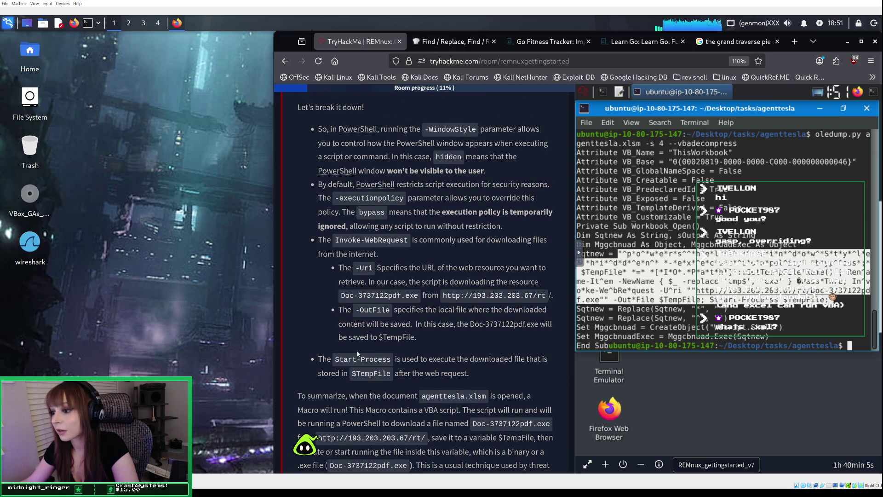
{"action": "scroll", "coordinate": [358, 353], "scroll_direction": "up", "scroll_amount": 2}
{"action": "scroll", "coordinate": [357, 353], "scroll_direction": "down", "scroll_amount": 2}
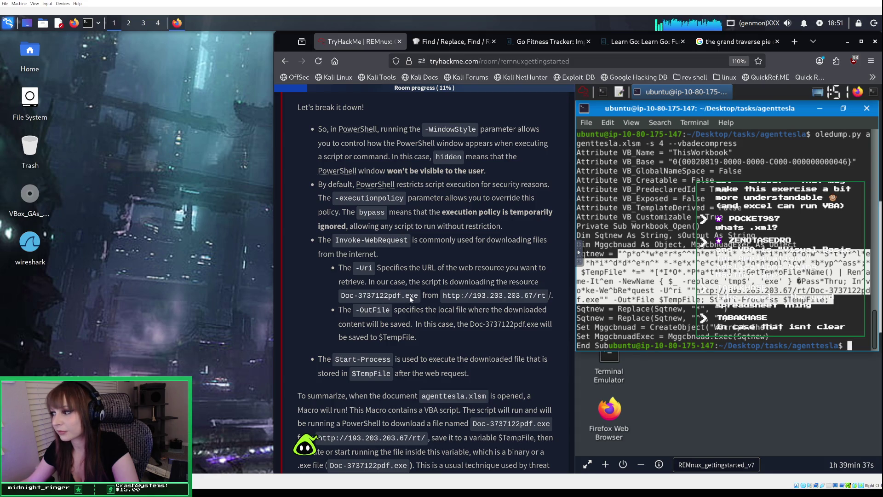
{"action": "scroll", "coordinate": [410, 297], "scroll_direction": "down", "scroll_amount": 1}
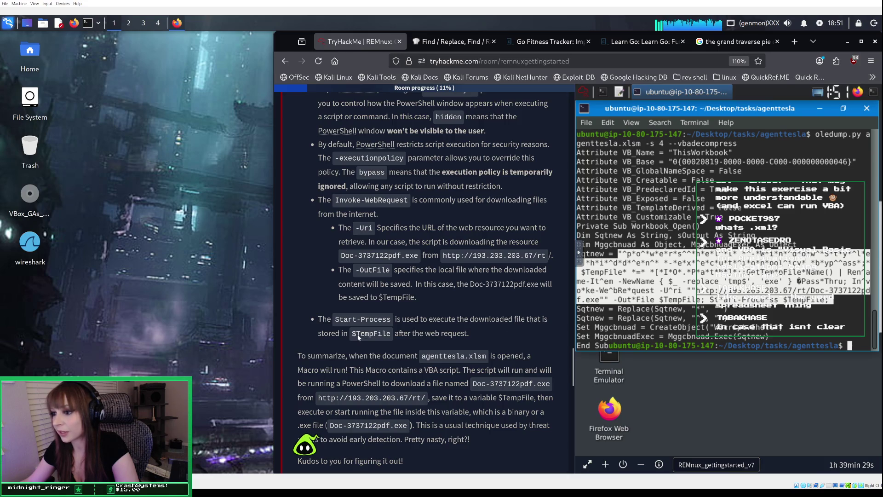
{"action": "scroll", "coordinate": [412, 340], "scroll_direction": "down", "scroll_amount": 3}
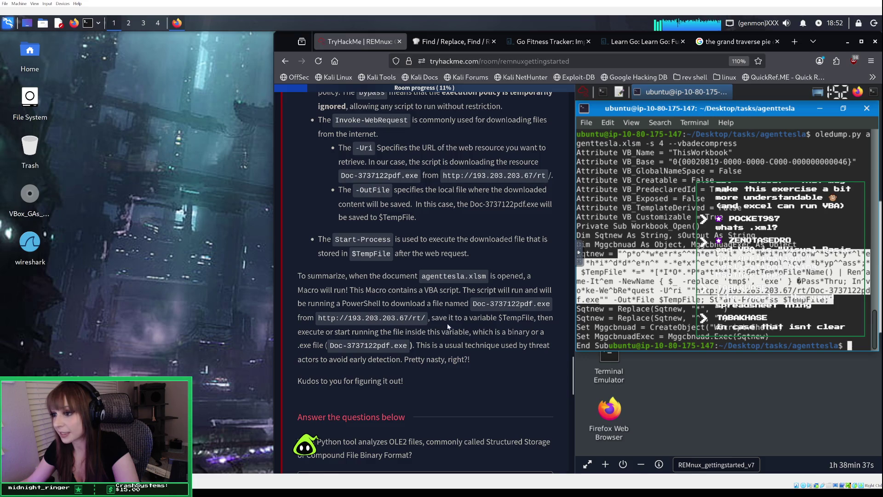
Scroll to the questions and focus the OLE2 analysis tool answer field.
{"action": "scroll", "coordinate": [449, 379], "scroll_direction": "down", "scroll_amount": 3}
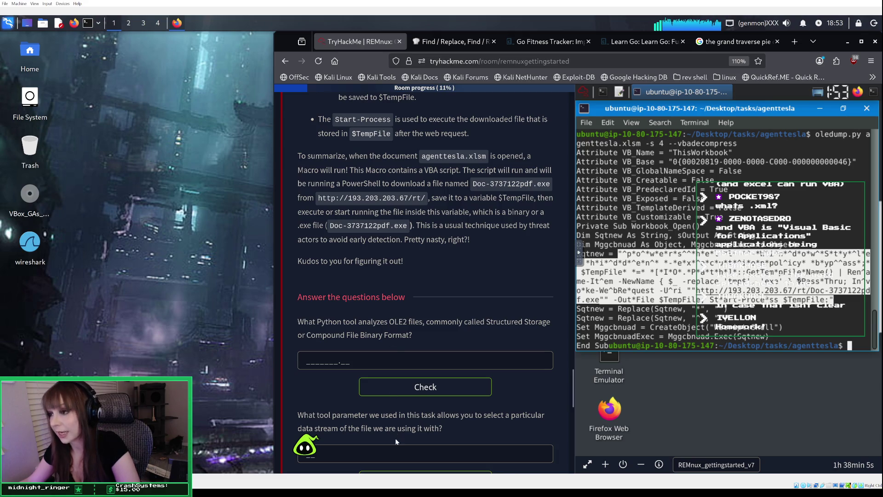
{"action": "scroll", "coordinate": [431, 350], "scroll_direction": "down", "scroll_amount": 2}
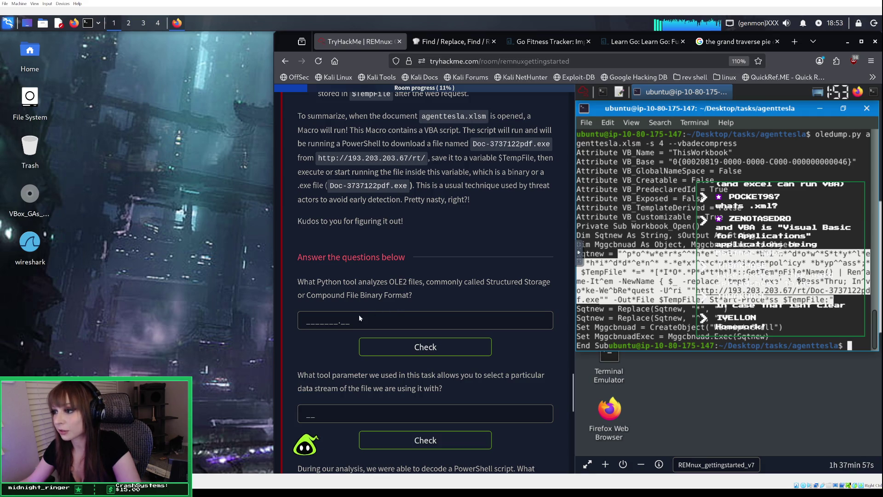
{"action": "left_click", "coordinate": [333, 324]}
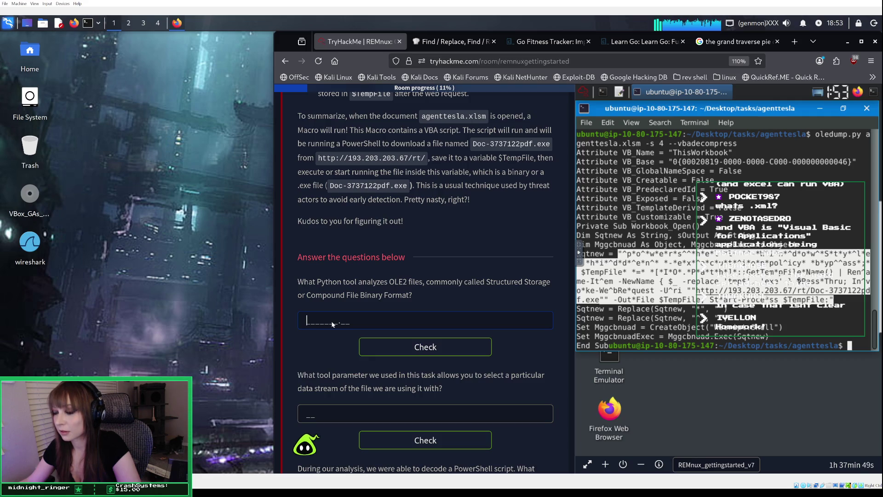
Review the PowerShell explanation and hex dump above, then return to 'Answer the questions below'.
{"action": "scroll", "coordinate": [333, 324], "scroll_direction": "up", "scroll_amount": 1}
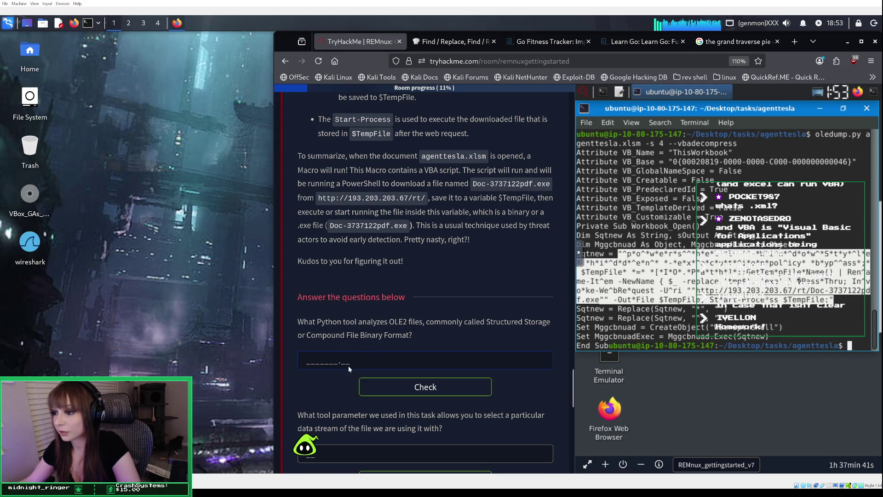
{"action": "scroll", "coordinate": [428, 349], "scroll_direction": "up", "scroll_amount": 5}
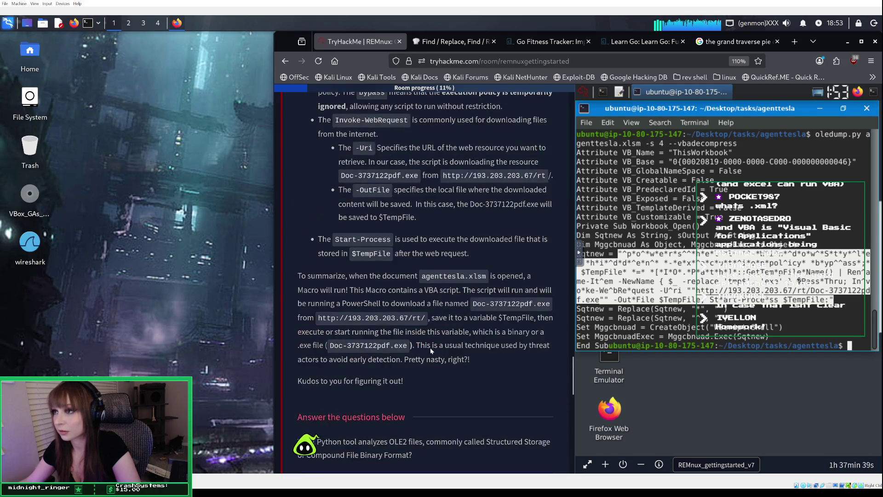
{"action": "scroll", "coordinate": [431, 351], "scroll_direction": "up", "scroll_amount": 3}
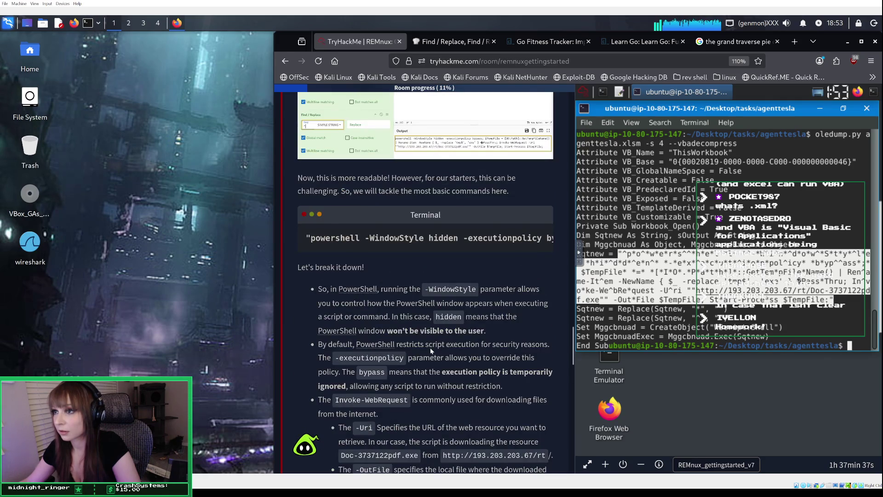
{"action": "scroll", "coordinate": [431, 351], "scroll_direction": "up", "scroll_amount": 7}
{"action": "scroll", "coordinate": [431, 351], "scroll_direction": "up", "scroll_amount": 10}
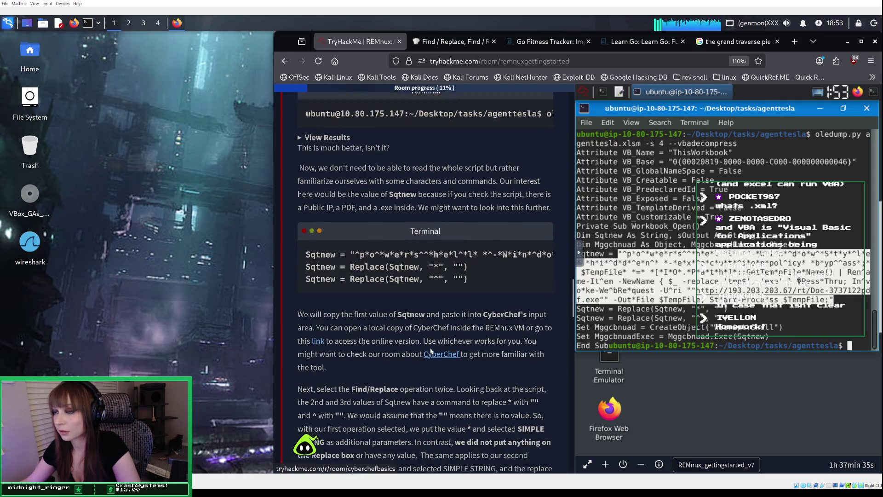
{"action": "scroll", "coordinate": [431, 351], "scroll_direction": "up", "scroll_amount": 7}
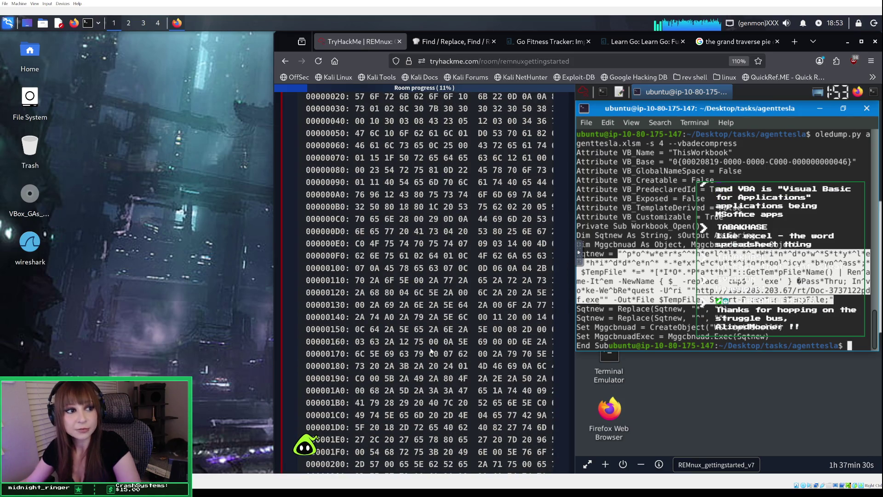
{"action": "scroll", "coordinate": [431, 350], "scroll_direction": "down", "scroll_amount": 15}
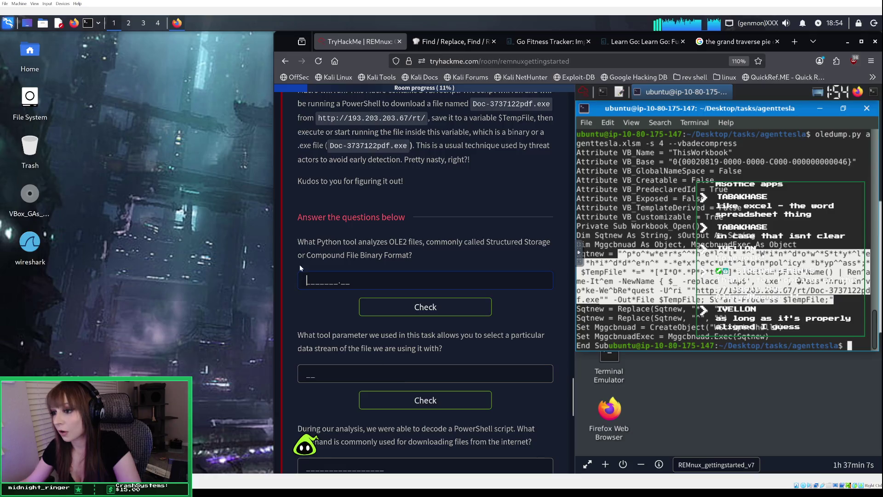
Answer oledump.py for the OLE2 tool and -s for the data-stream parameter.
{"action": "type", "text": "oled"}
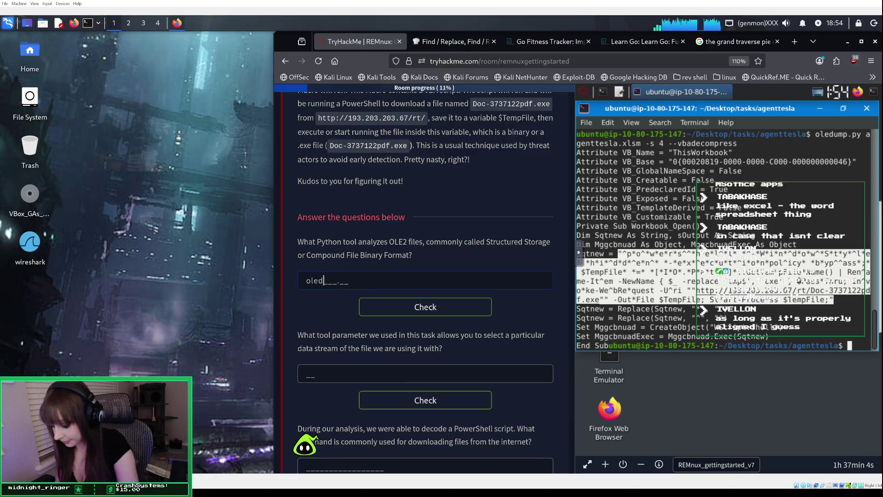
{"action": "type", "text": "ump."}
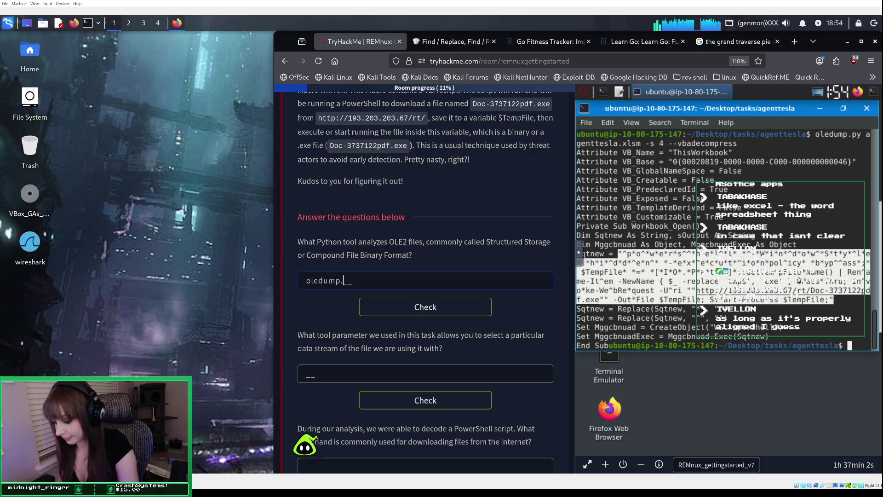
{"action": "type", "text": "py"}
{"action": "left_click", "coordinate": [427, 307]}
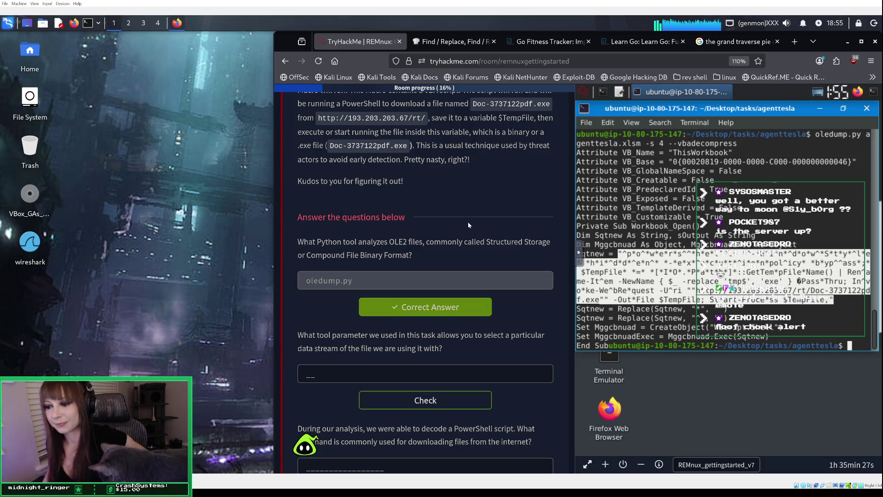
{"action": "type", "text": "-s"}
{"action": "key", "text": "Return"}
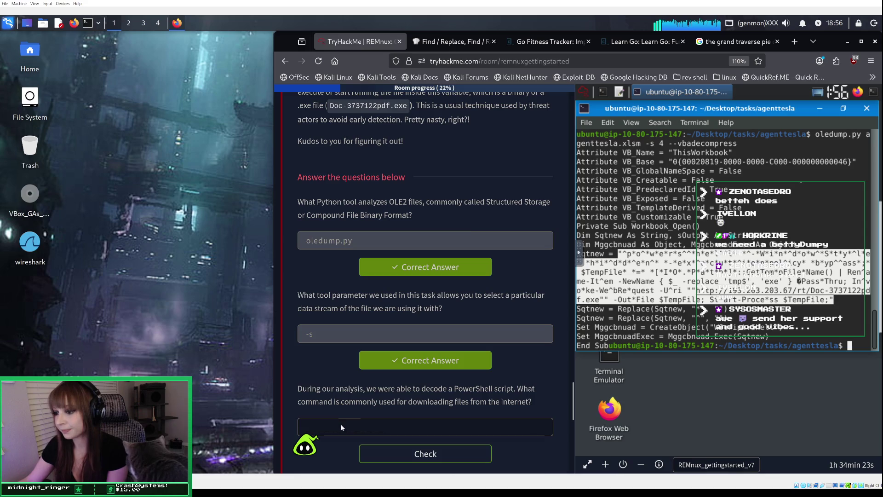
{"action": "scroll", "coordinate": [342, 427], "scroll_direction": "down", "scroll_amount": 3}
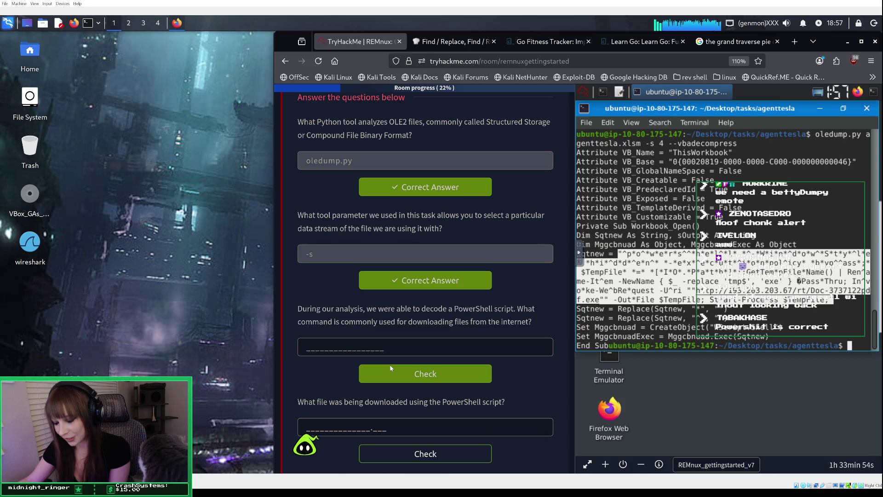
Answer the PowerShell download-command question with invoke-webrequest.
{"action": "left_click", "coordinate": [352, 351]}
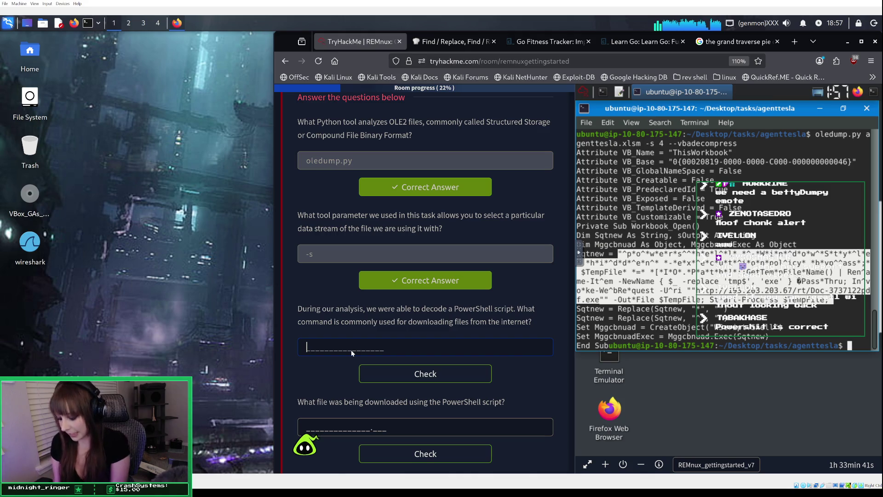
{"action": "type", "text": "invoke"}
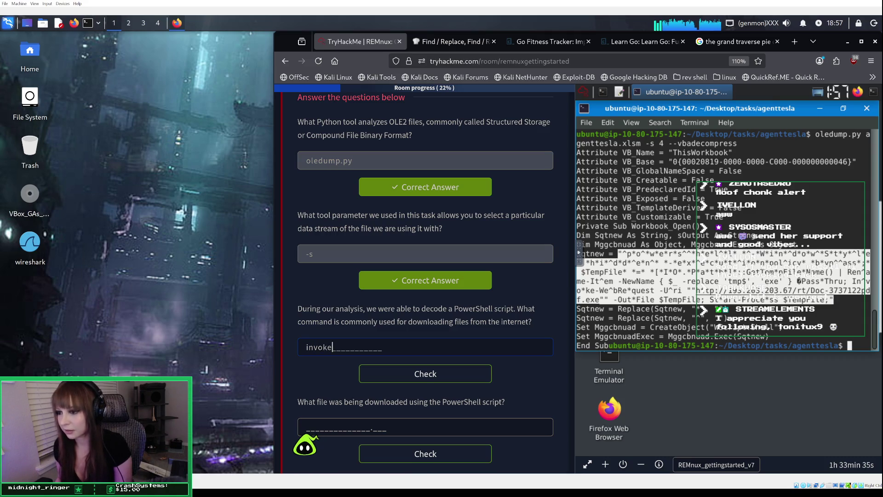
{"action": "type", "text": "-webreq"}
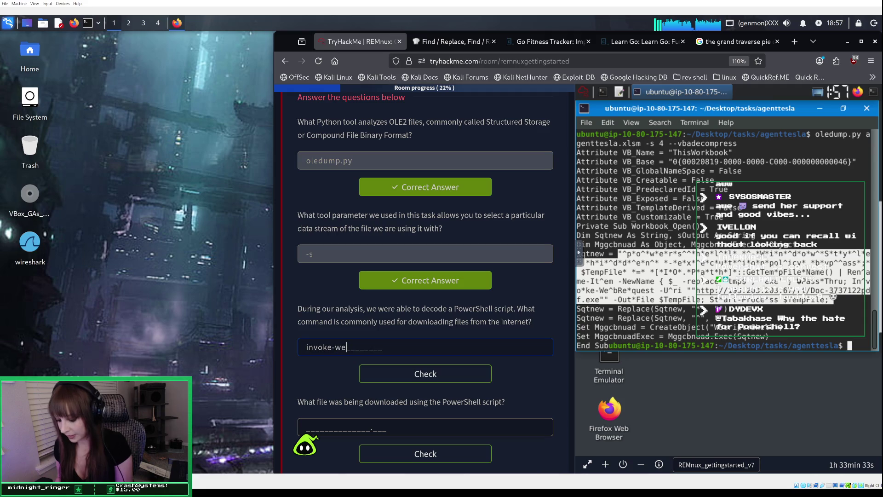
{"action": "type", "text": "uest"}
{"action": "key", "text": "Return"}
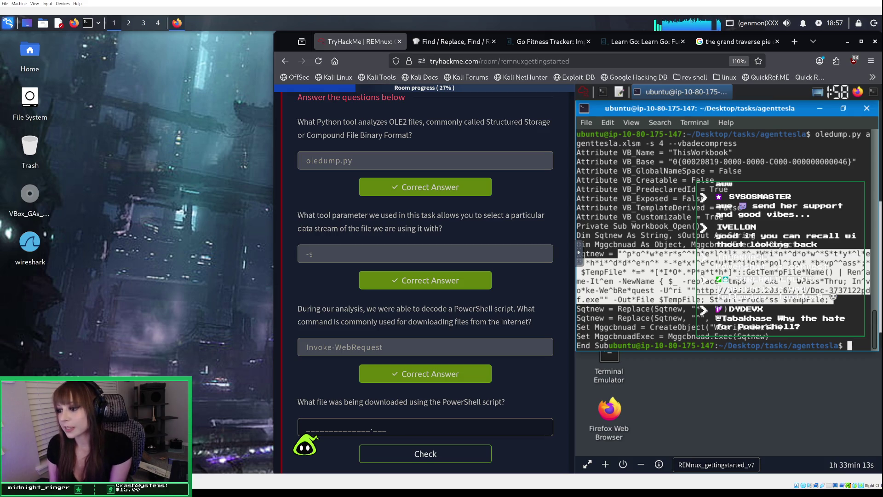
{"action": "left_click", "coordinate": [351, 429]}
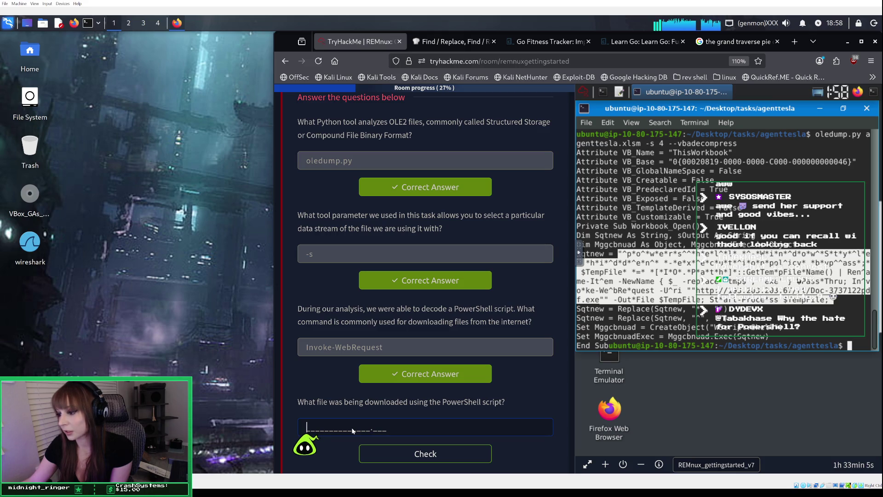
Copy Doc-3737122pdf.exe from the summary into the downloaded-file answer and check it.
{"action": "scroll", "coordinate": [352, 427], "scroll_direction": "up", "scroll_amount": 5}
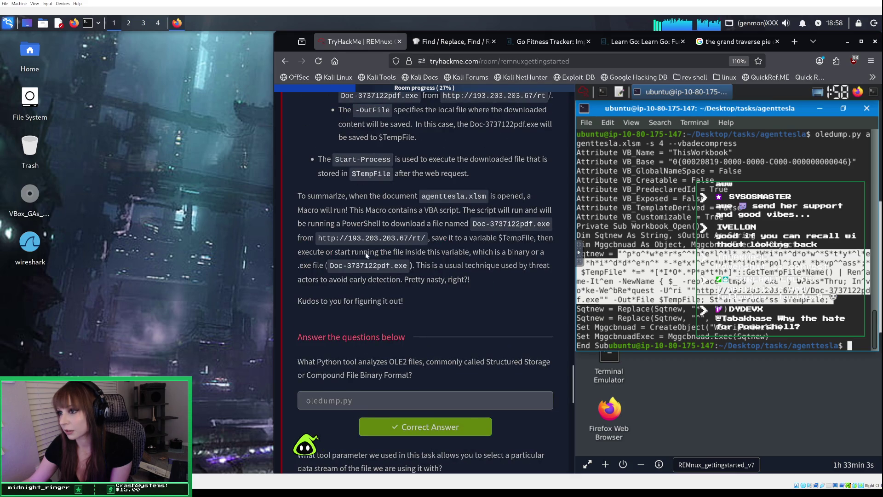
{"action": "left_click_drag", "start_coordinate": [333, 265], "coordinate": [391, 266]}
{"action": "left_click", "coordinate": [404, 267]}
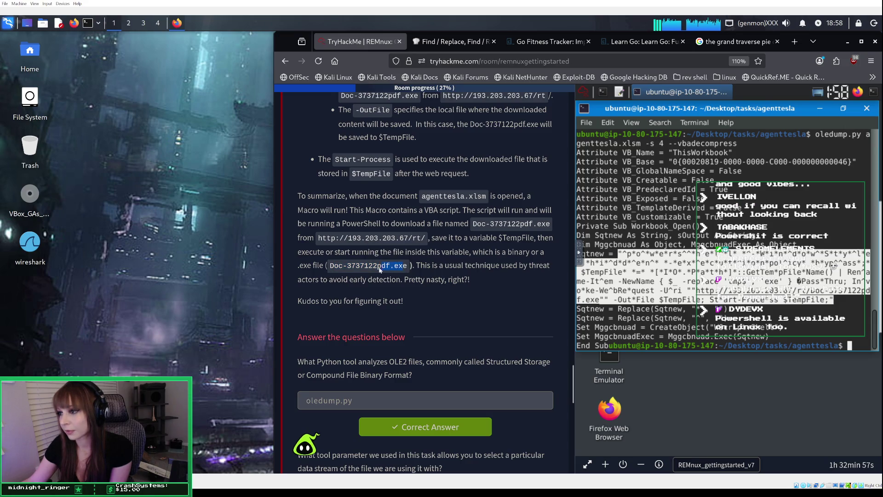
{"action": "left_click_drag", "start_coordinate": [330, 266], "coordinate": [411, 267]}
{"action": "right_click", "coordinate": [394, 269]}
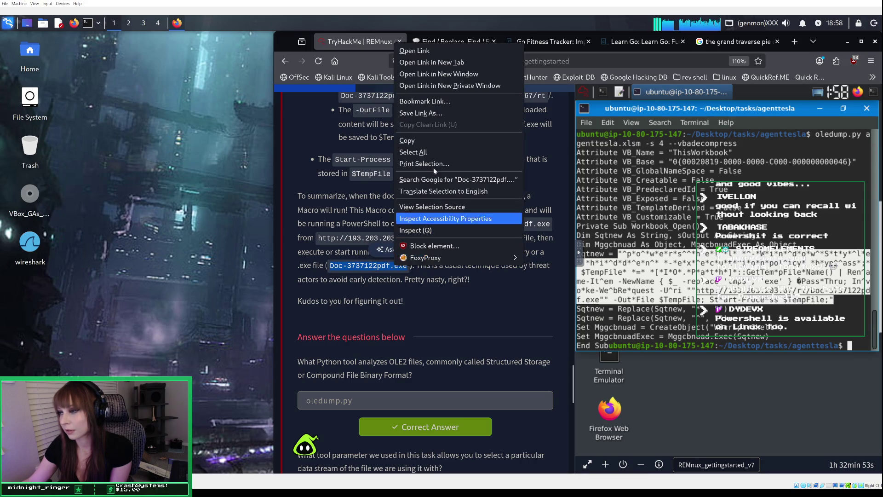
{"action": "left_click", "coordinate": [429, 146]}
{"action": "scroll", "coordinate": [460, 276], "scroll_direction": "down", "scroll_amount": 8}
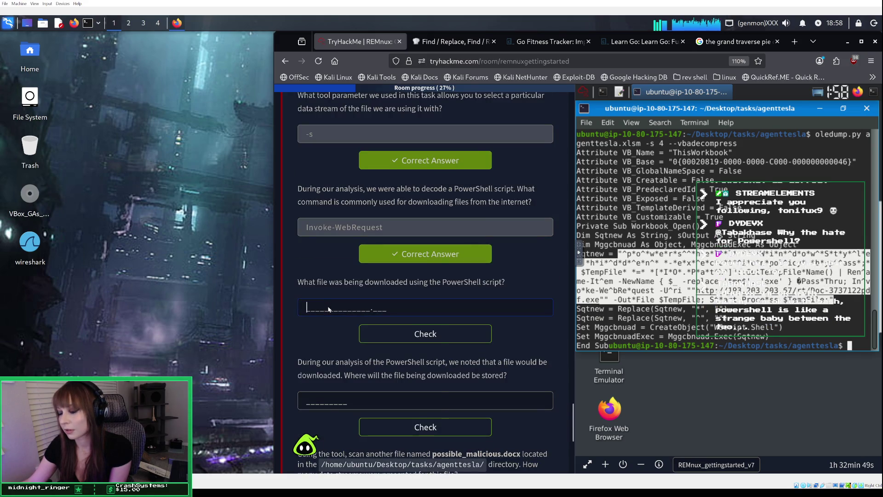
{"action": "right_click", "coordinate": [329, 308]}
{"action": "left_click", "coordinate": [402, 366]}
{"action": "left_click", "coordinate": [397, 338]}
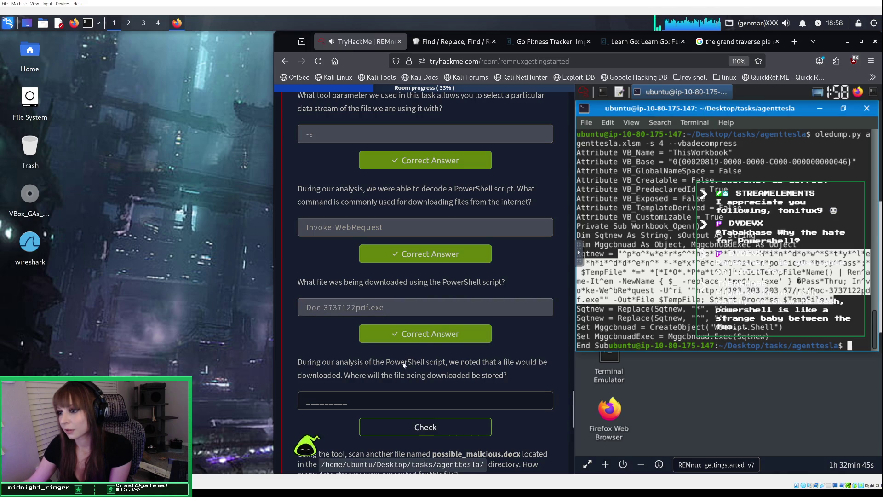
{"action": "scroll", "coordinate": [402, 366], "scroll_direction": "down", "scroll_amount": 3}
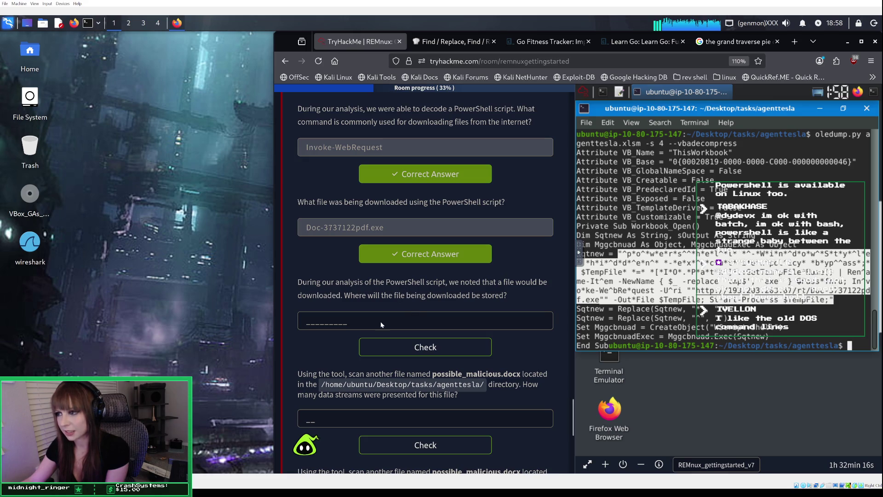
Review the Invoke-WebRequest answer, then focus the file storage-location answer box.
{"action": "scroll", "coordinate": [389, 290], "scroll_direction": "up", "scroll_amount": 4}
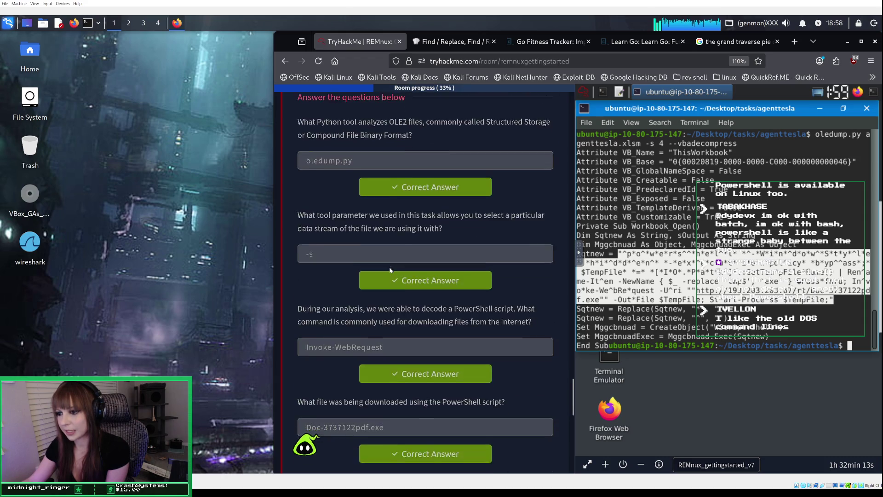
{"action": "scroll", "coordinate": [389, 270], "scroll_direction": "down", "scroll_amount": 2}
{"action": "left_click_drag", "start_coordinate": [385, 271], "coordinate": [304, 267]}
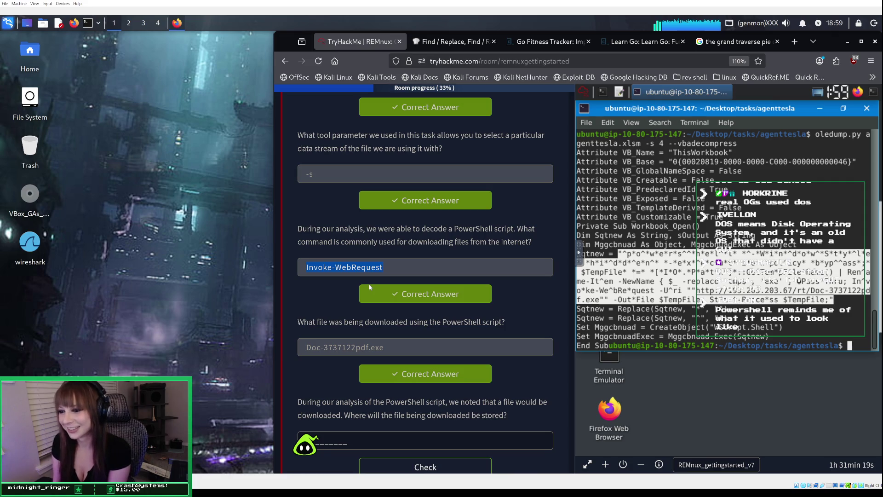
{"action": "scroll", "coordinate": [346, 355], "scroll_direction": "down", "scroll_amount": 3}
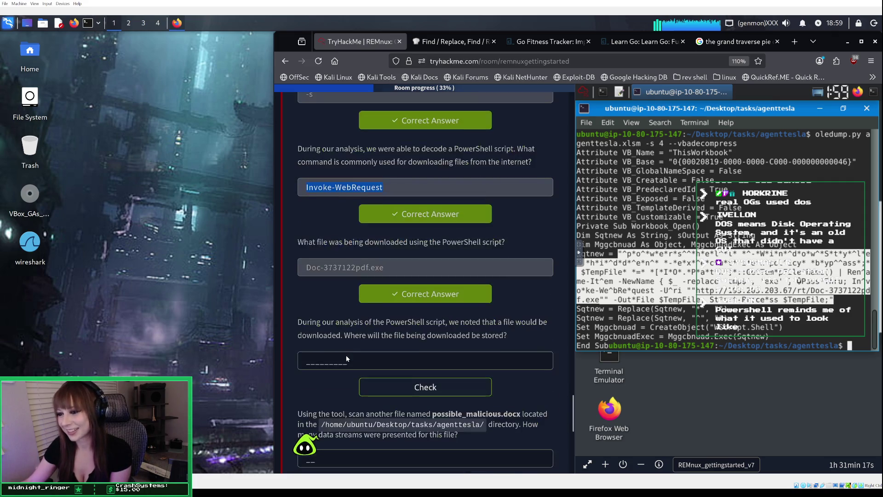
{"action": "scroll", "coordinate": [353, 346], "scroll_direction": "down", "scroll_amount": 2}
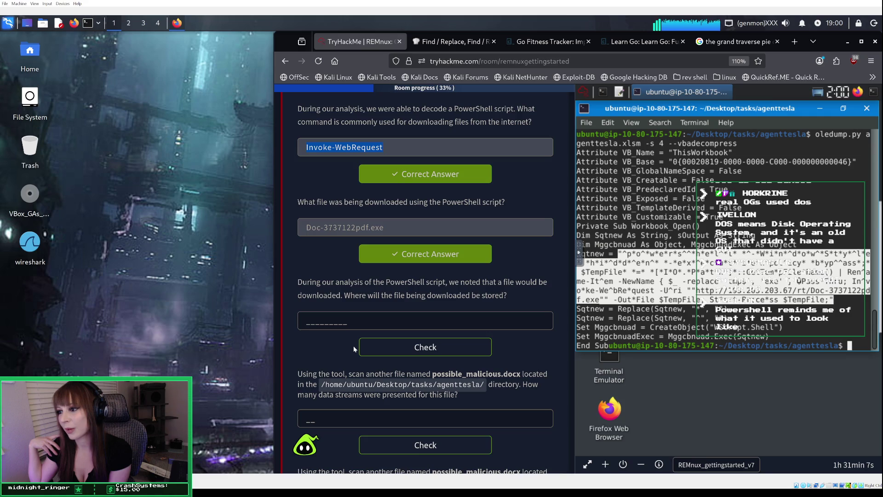
{"action": "left_click", "coordinate": [343, 321]}
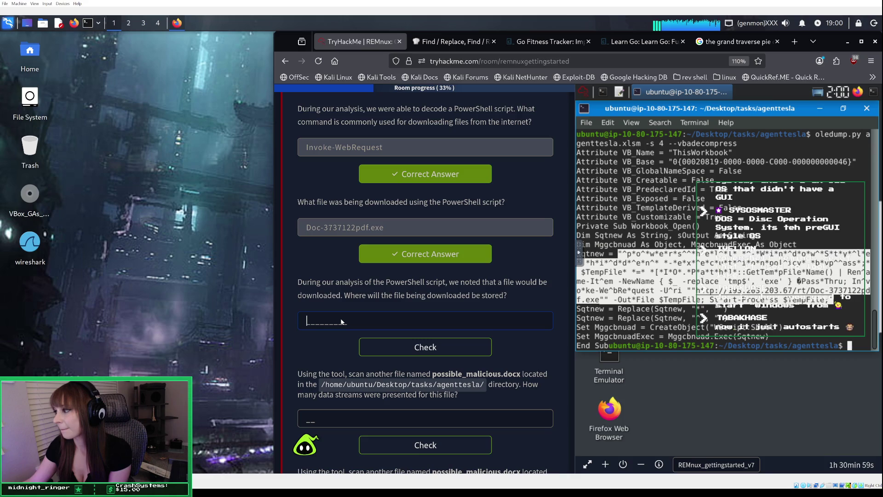
{"action": "scroll", "coordinate": [341, 321], "scroll_direction": "up", "scroll_amount": 3}
Copy $TempFile from the write-up into the storage-location answer and check it.
{"action": "scroll", "coordinate": [341, 321], "scroll_direction": "up", "scroll_amount": 7}
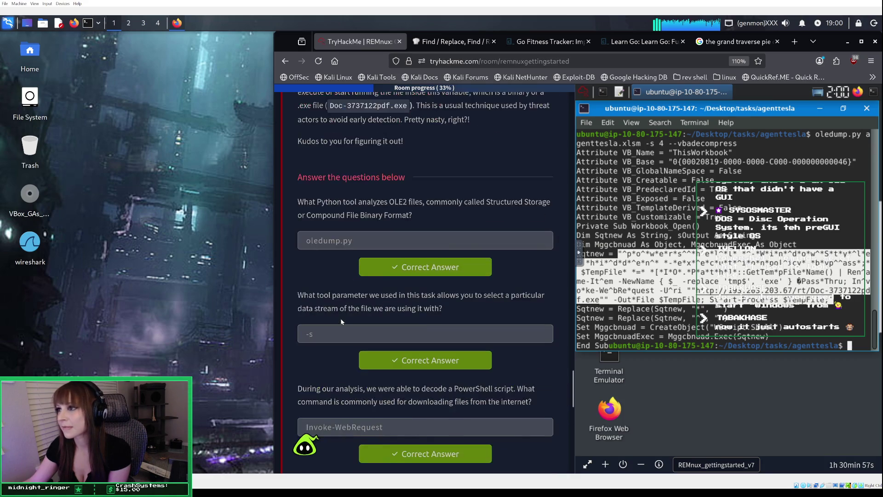
{"action": "scroll", "coordinate": [341, 321], "scroll_direction": "up", "scroll_amount": 1}
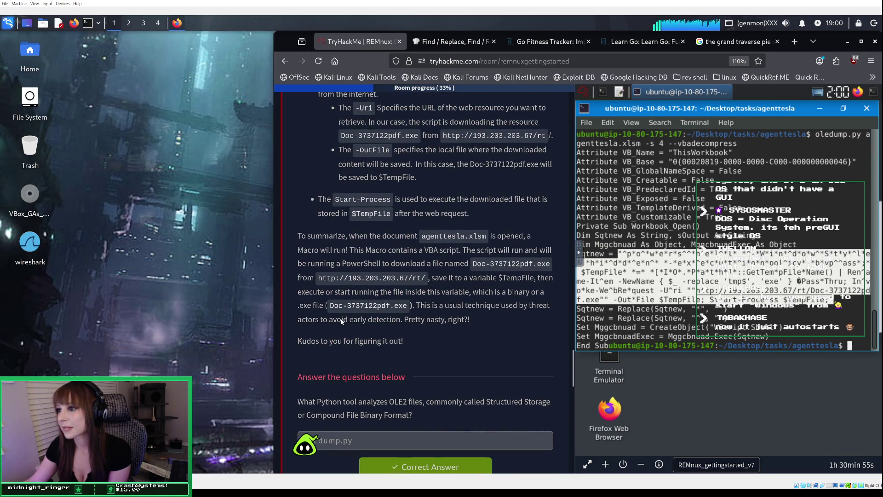
{"action": "left_click_drag", "start_coordinate": [350, 214], "coordinate": [392, 215]}
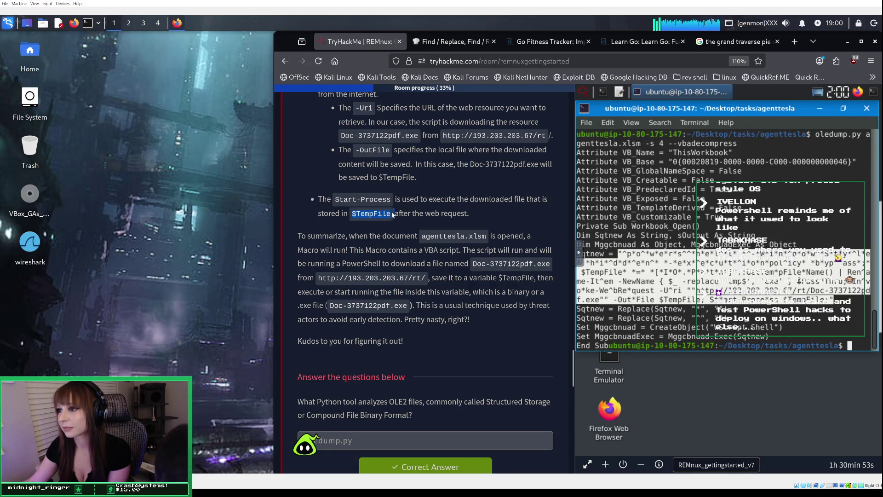
{"action": "right_click", "coordinate": [392, 215]}
{"action": "left_click", "coordinate": [393, 225]}
{"action": "scroll", "coordinate": [395, 237], "scroll_direction": "down", "scroll_amount": 9}
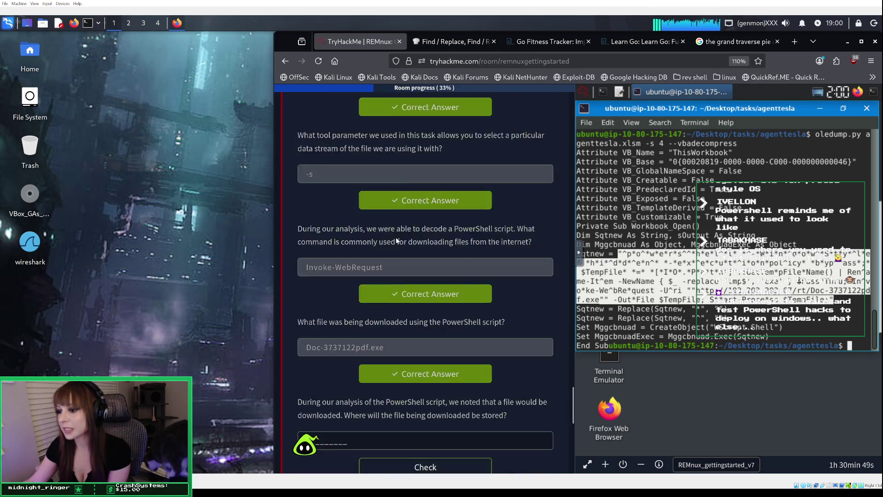
{"action": "scroll", "coordinate": [395, 239], "scroll_direction": "down", "scroll_amount": 4}
{"action": "left_click", "coordinate": [324, 281]}
{"action": "right_click", "coordinate": [325, 282]}
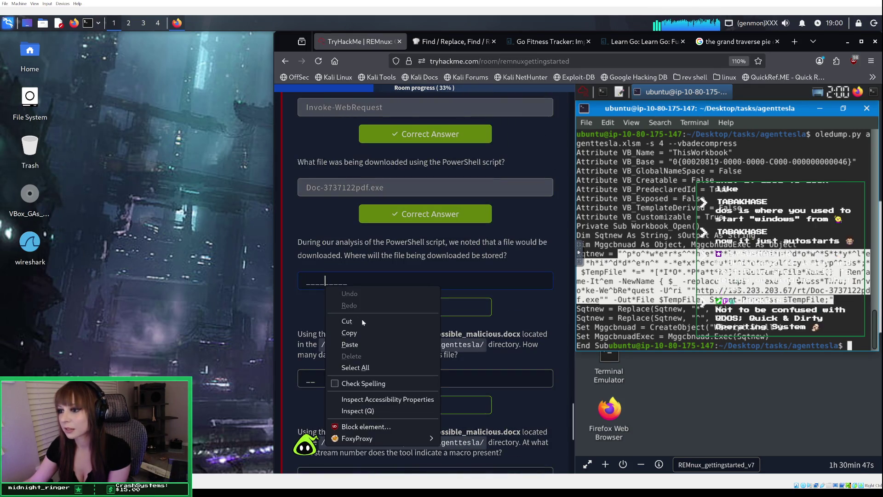
{"action": "left_click", "coordinate": [377, 344]}
{"action": "left_click", "coordinate": [393, 313]}
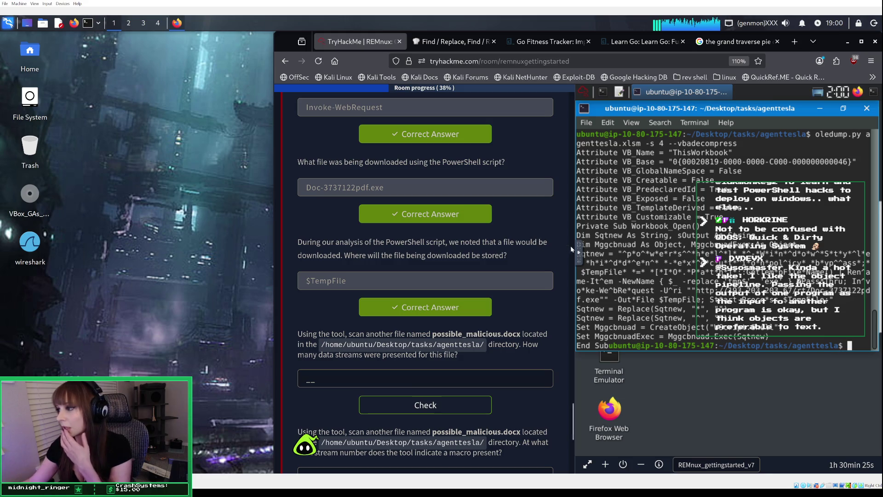
Clear the old script text from the remote machine's clipboard panel.
{"action": "left_click", "coordinate": [580, 253]}
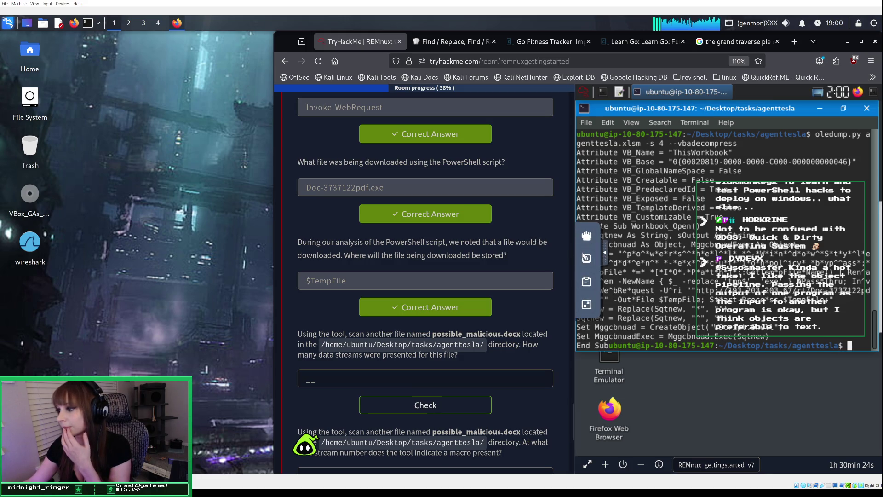
{"action": "left_click", "coordinate": [587, 283]}
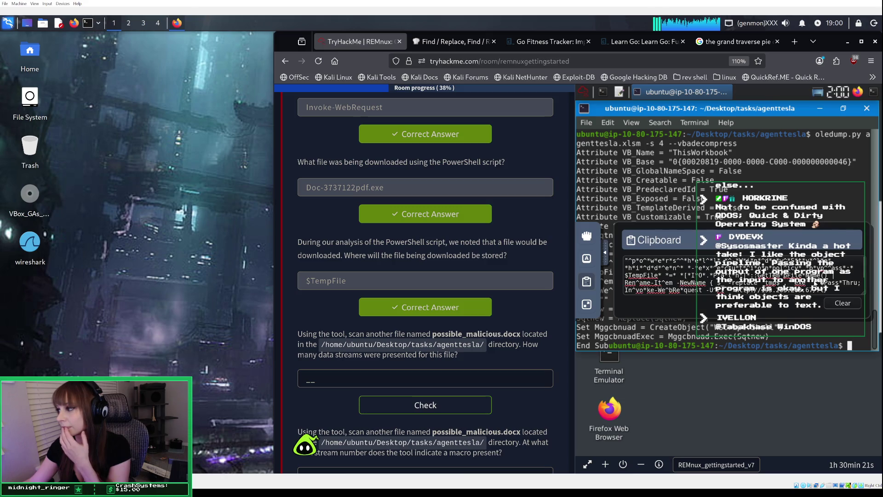
{"action": "left_click_drag", "start_coordinate": [828, 289], "coordinate": [612, 255]}
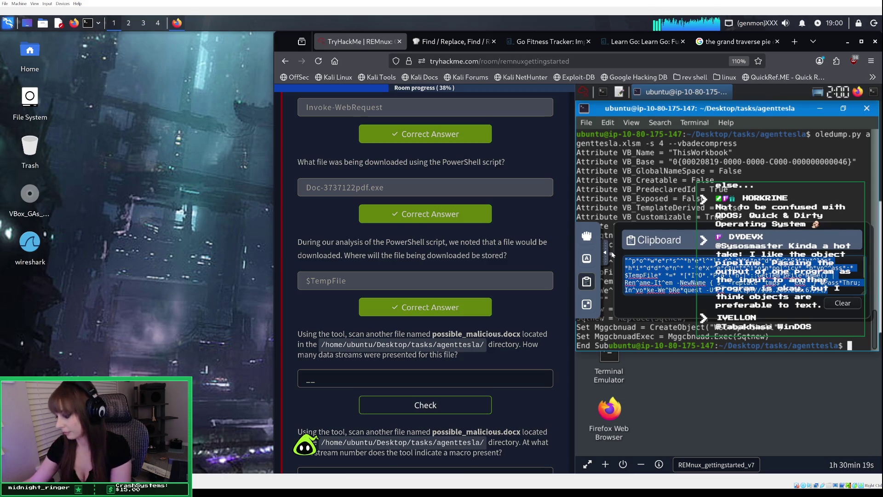
{"action": "key", "text": "BackSpace"}
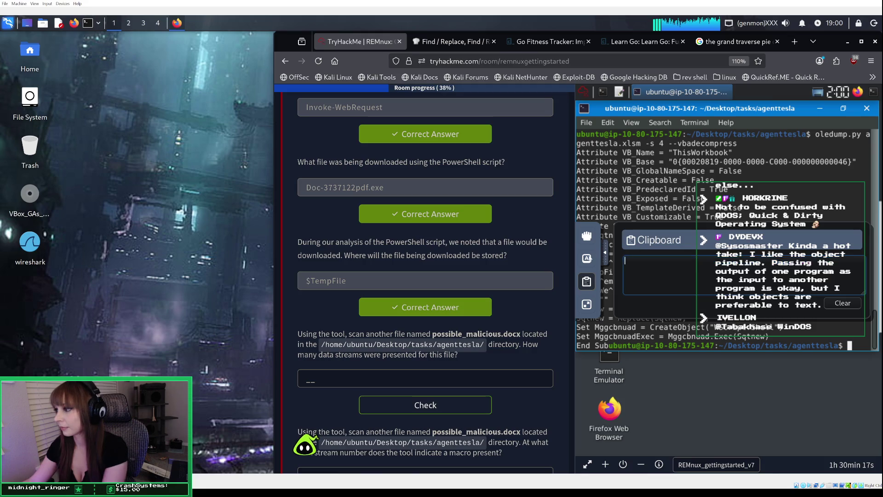
Paste the /home/ubuntu/Desktop/tasks/agenttesla/ path from the question into the remote clipboard.
{"action": "left_click_drag", "start_coordinate": [485, 346], "coordinate": [323, 348]}
{"action": "right_click", "coordinate": [328, 346]}
{"action": "left_click", "coordinate": [324, 345]}
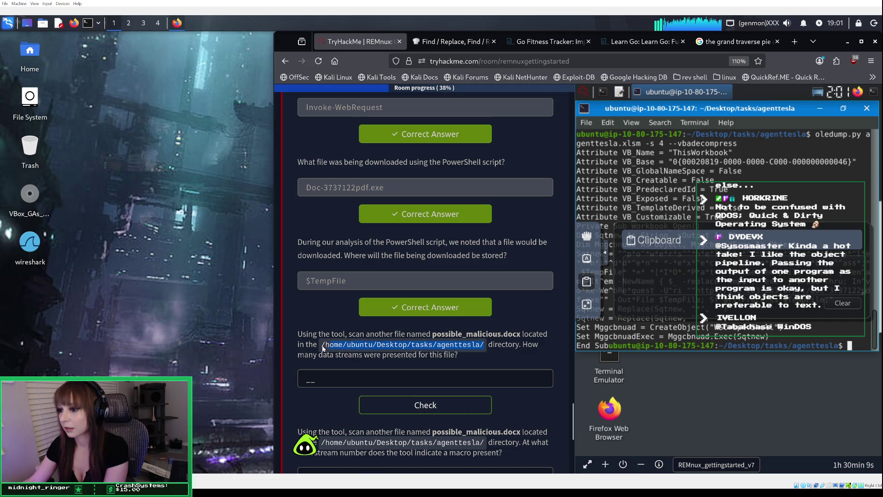
{"action": "right_click", "coordinate": [327, 347]}
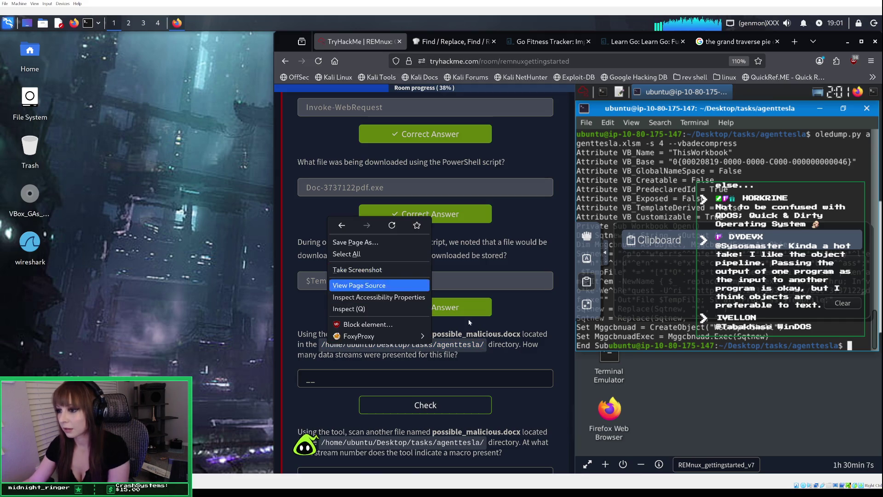
{"action": "left_click", "coordinate": [474, 346]}
{"action": "left_click_drag", "start_coordinate": [384, 341], "coordinate": [323, 343]}
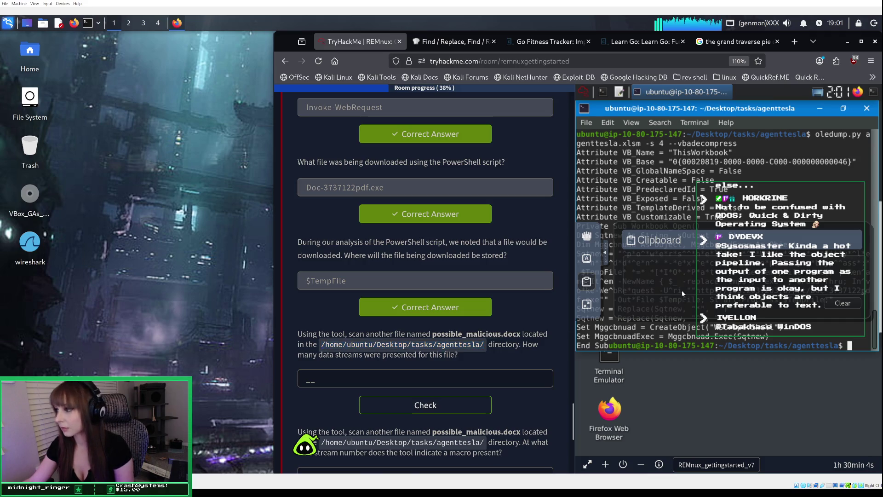
{"action": "right_click", "coordinate": [667, 277]}
{"action": "left_click", "coordinate": [693, 337]}
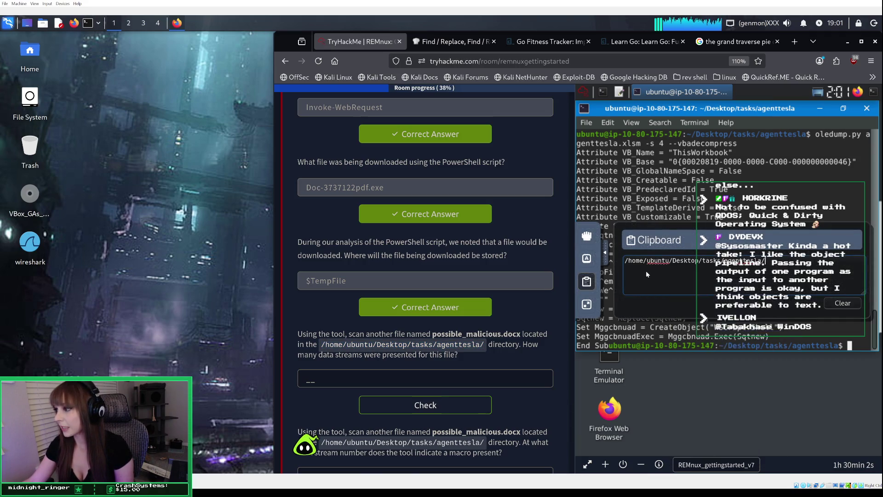
{"action": "left_click", "coordinate": [606, 254]}
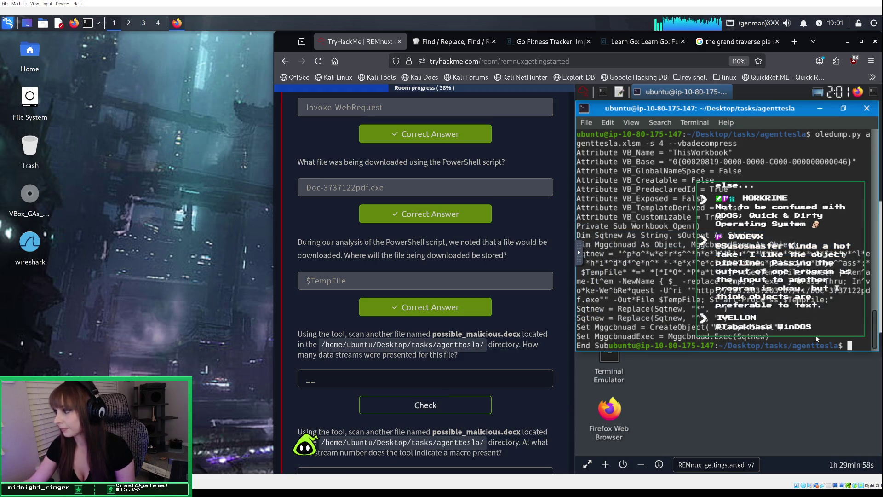
Change into /home/ubuntu/Desktop/tasks/agenttesla/ and list its files.
{"action": "type", "text": "cd "}
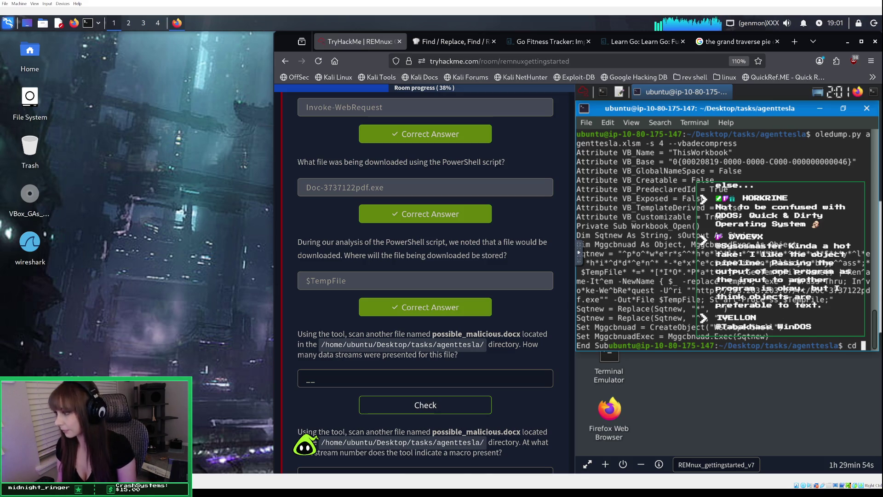
{"action": "type", "text": "/home/ubuntu/Desktop/tasks/agenttesla/"}
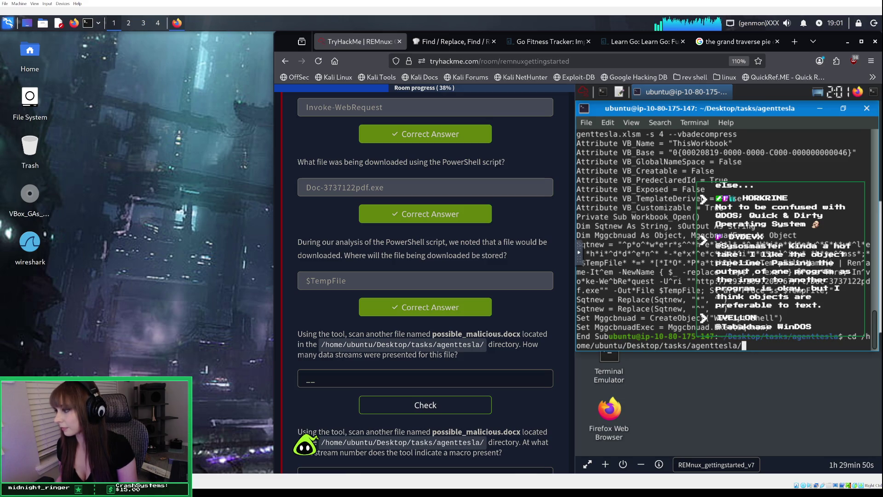
{"action": "key", "text": "Return"}
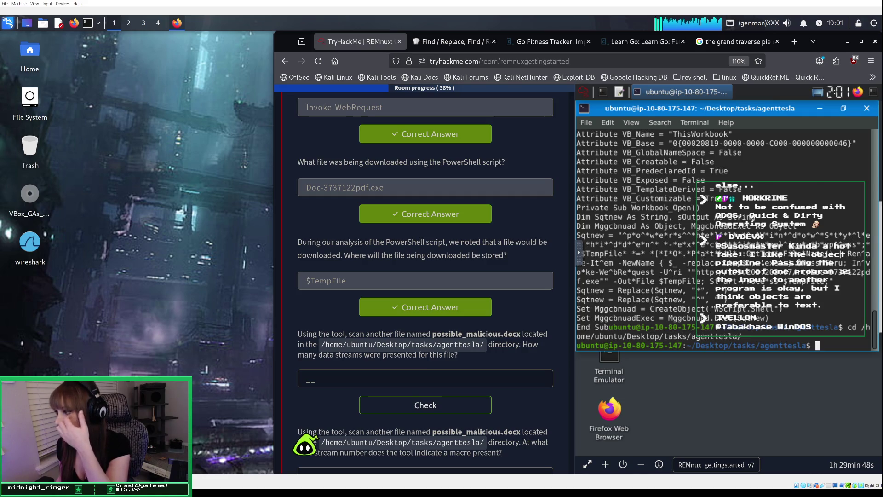
{"action": "type", "text": "ls"}
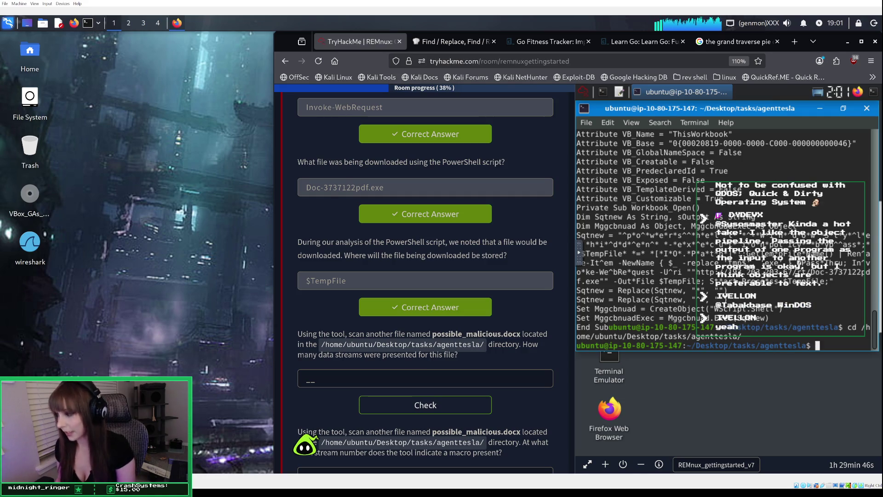
{"action": "key", "text": "Return"}
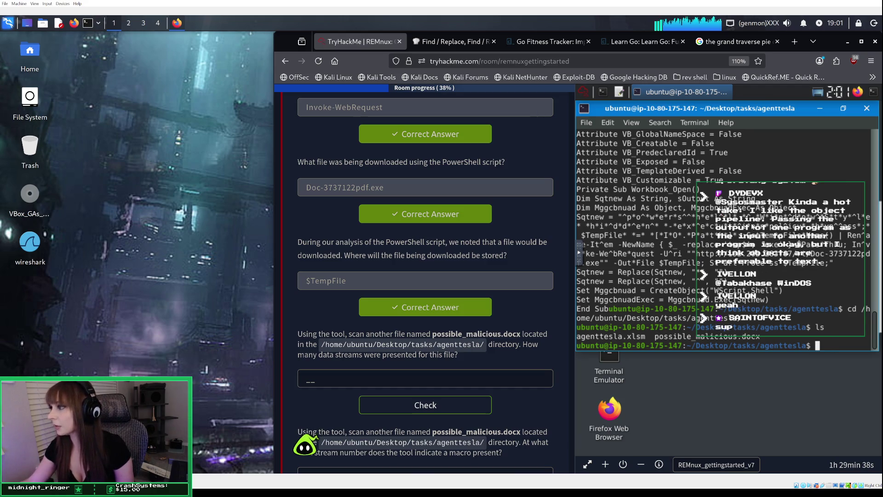
Find and select the oledump.py command name in earlier terminal output.
{"action": "scroll", "coordinate": [752, 226], "scroll_direction": "up", "scroll_amount": 6}
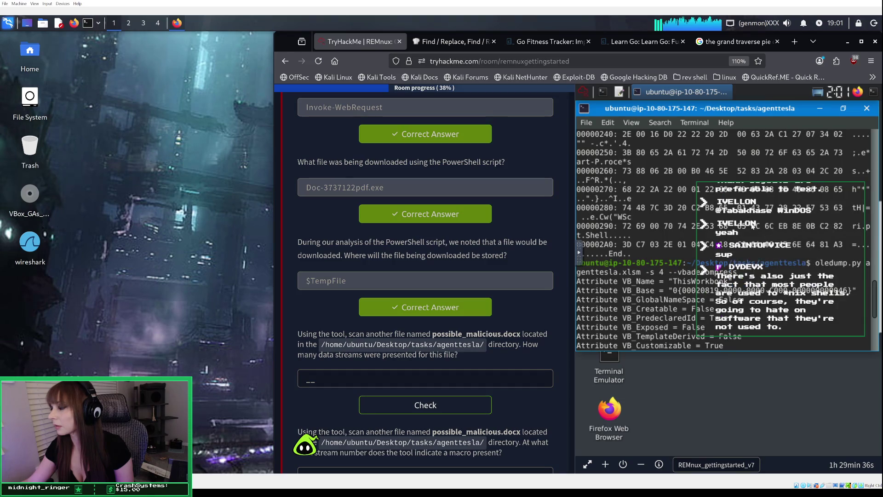
{"action": "left_click_drag", "start_coordinate": [817, 263], "coordinate": [840, 264]}
{"action": "left_click", "coordinate": [849, 263]}
{"action": "left_click_drag", "start_coordinate": [815, 263], "coordinate": [860, 262]}
{"action": "scroll", "coordinate": [854, 261], "scroll_direction": "down", "scroll_amount": 4}
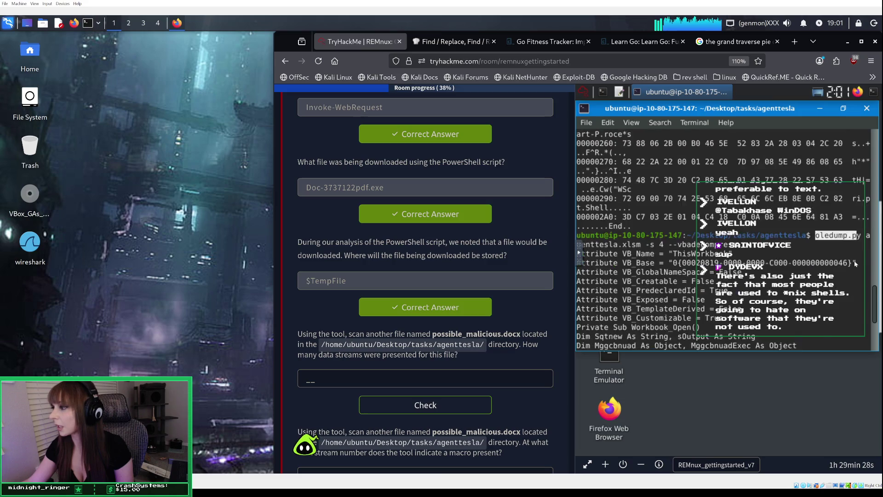
{"action": "scroll", "coordinate": [854, 263], "scroll_direction": "down", "scroll_amount": 2}
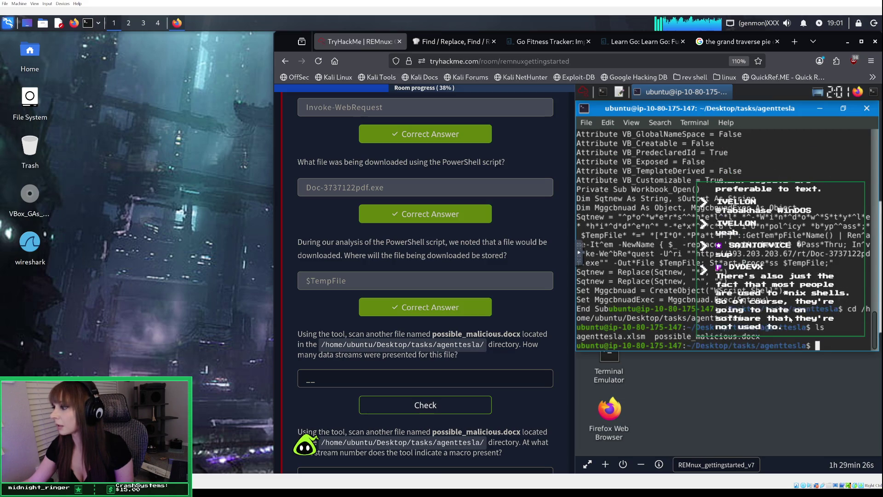
Run oledump.py possible_malicious.docx, dropping the stray -s option, to list 16 streams.
{"action": "type", "text": "ol"}
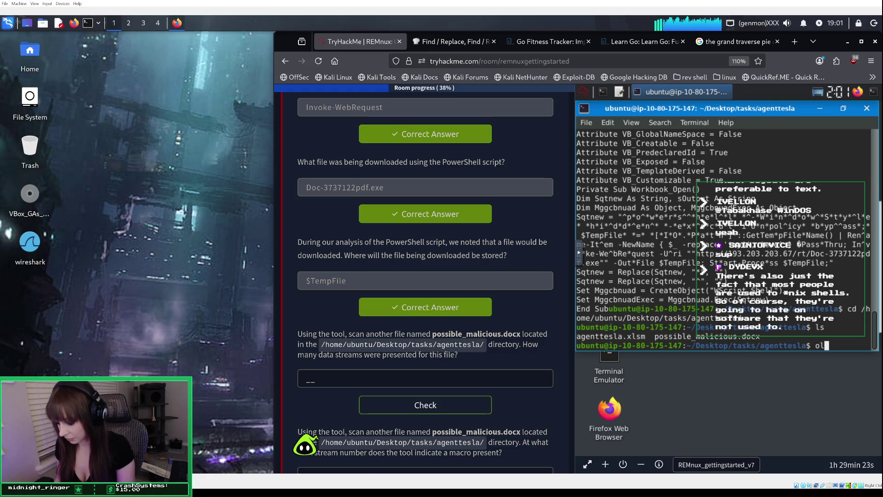
{"action": "type", "text": "edump"}
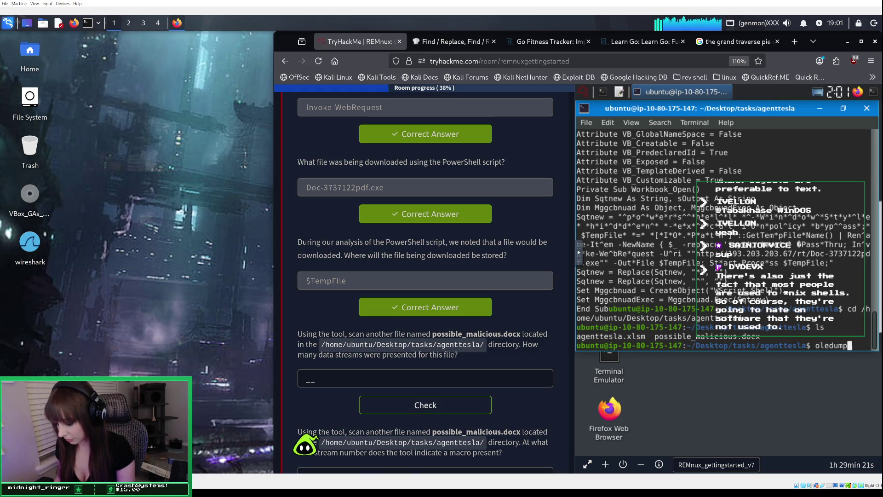
{"action": "type", "text": ".py poss"}
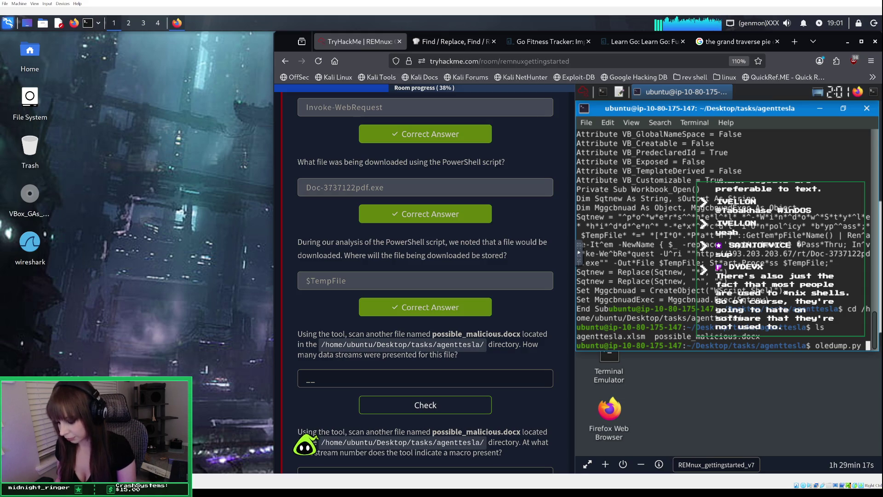
{"action": "type", "text": "i"}
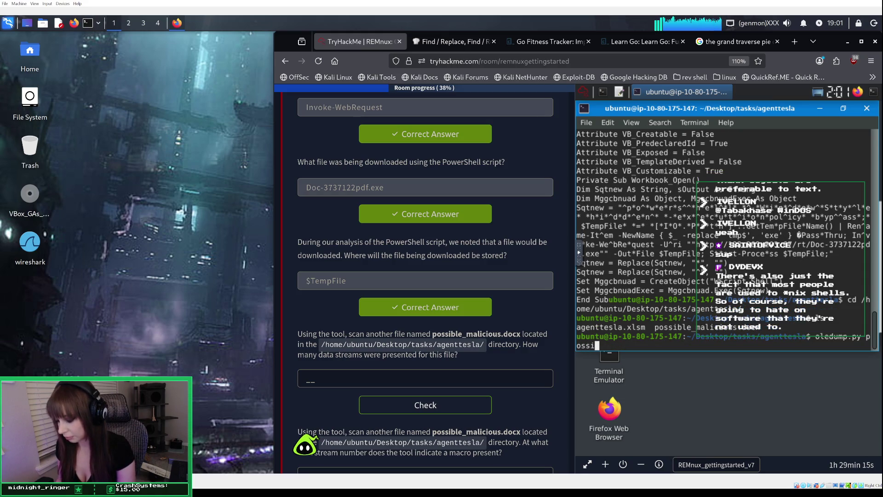
{"action": "type", "text": "ble_"}
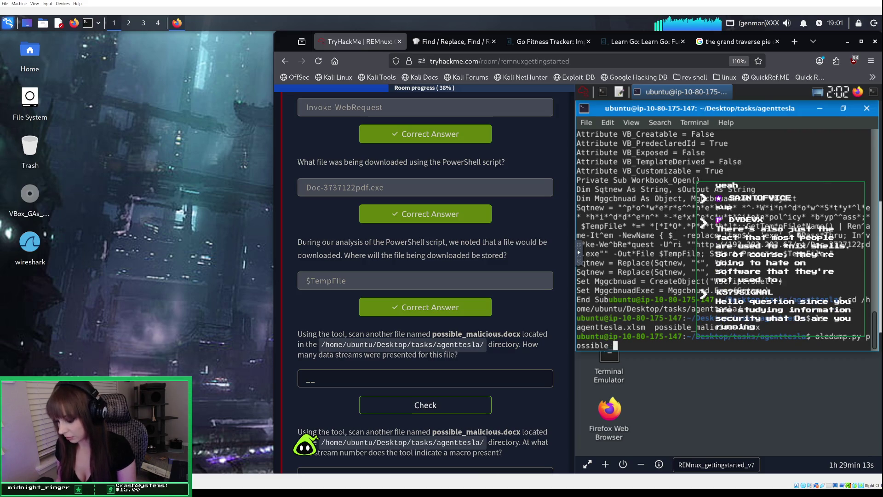
{"action": "type", "text": "malicious"}
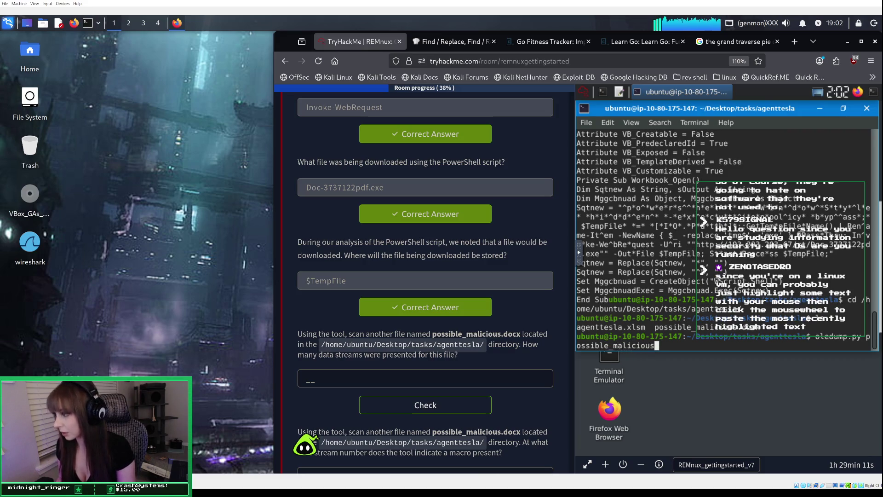
{"action": "type", "text": ".docx"}
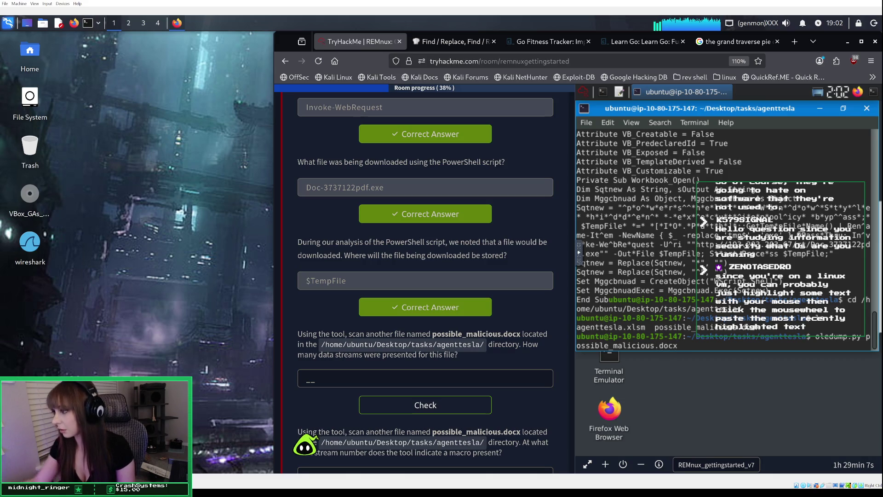
{"action": "scroll", "coordinate": [833, 266], "scroll_direction": "up", "scroll_amount": 1}
{"action": "scroll", "coordinate": [833, 266], "scroll_direction": "up", "scroll_amount": 5}
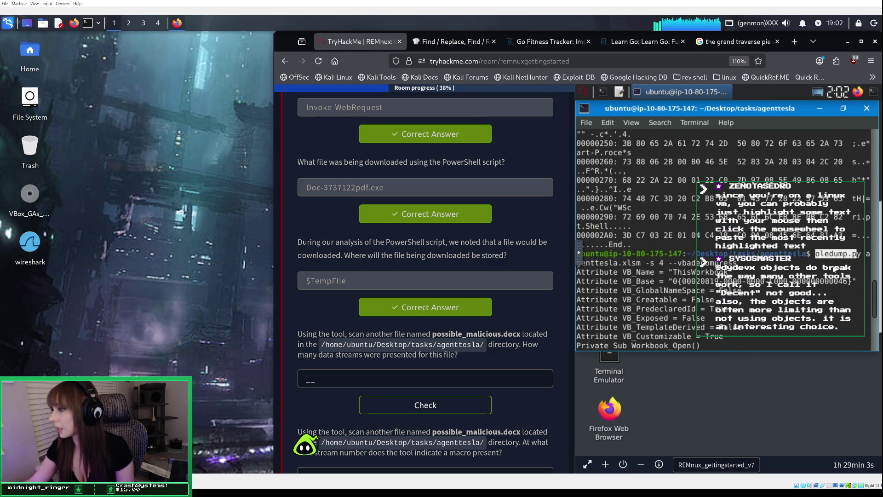
{"action": "scroll", "coordinate": [833, 267], "scroll_direction": "down", "scroll_amount": 6}
{"action": "type", "text": "oledump.py possible_malicious.docx"}
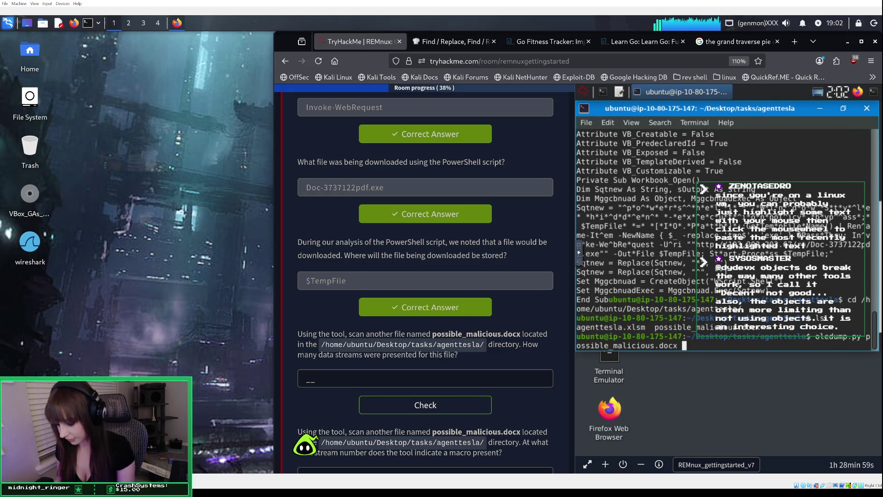
{"action": "type", "text": "-s"}
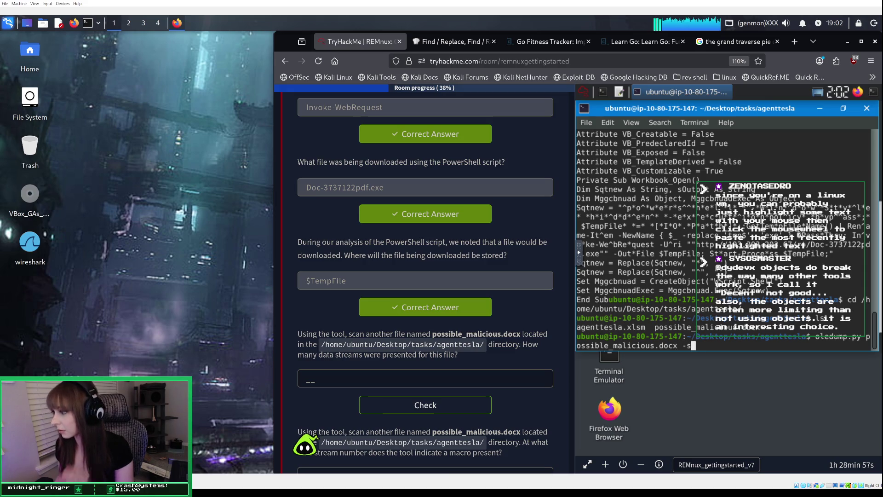
{"action": "key", "text": "Return"}
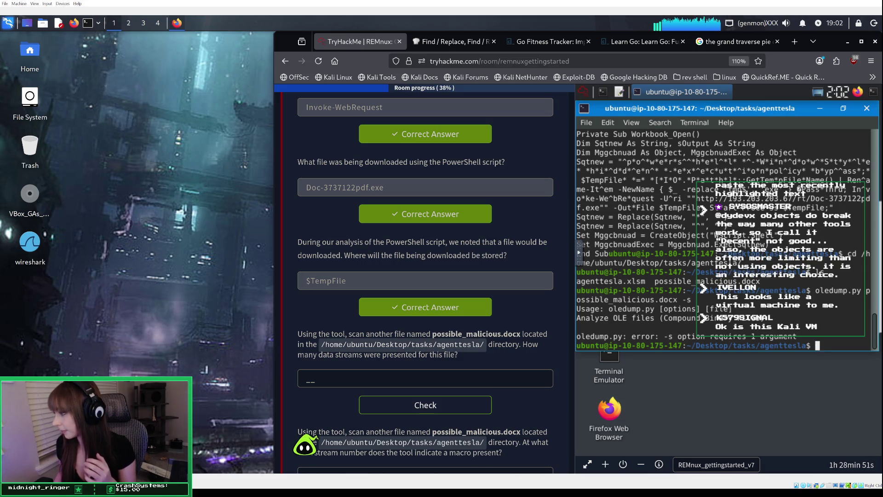
{"action": "key", "text": "Up"}
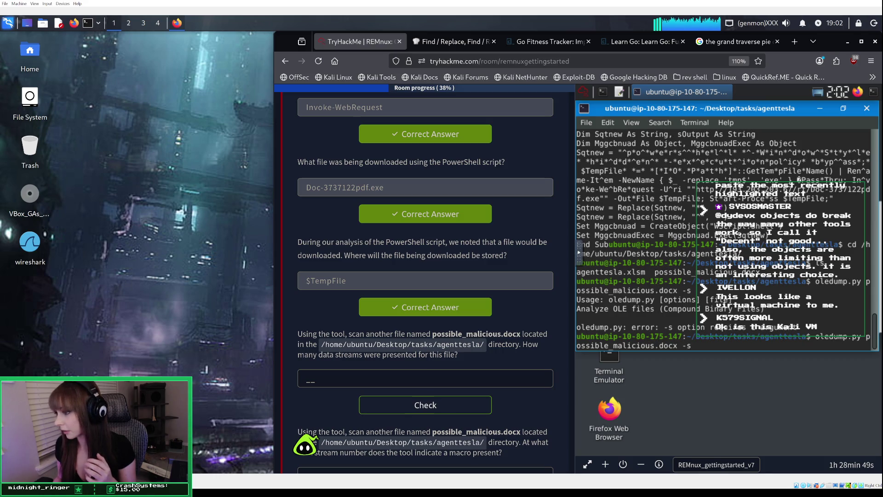
{"action": "key", "text": "BackSpace"}
{"action": "key", "text": "BackSpace"}
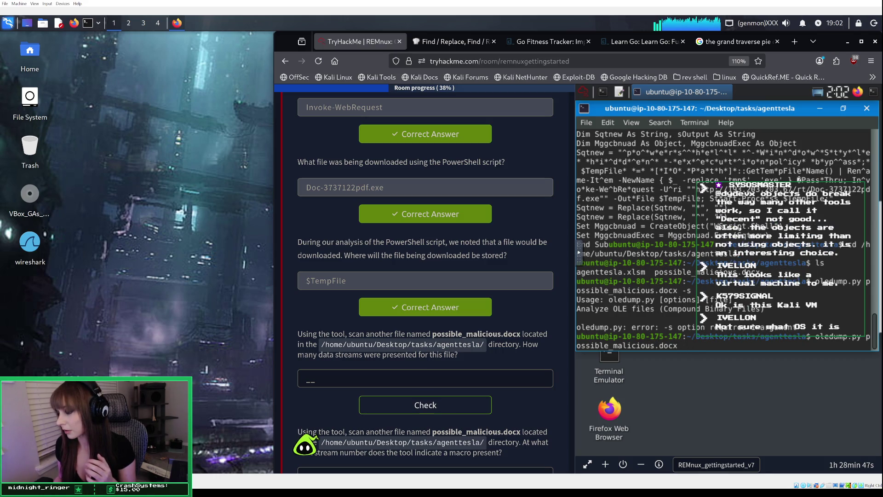
{"action": "key", "text": "Return"}
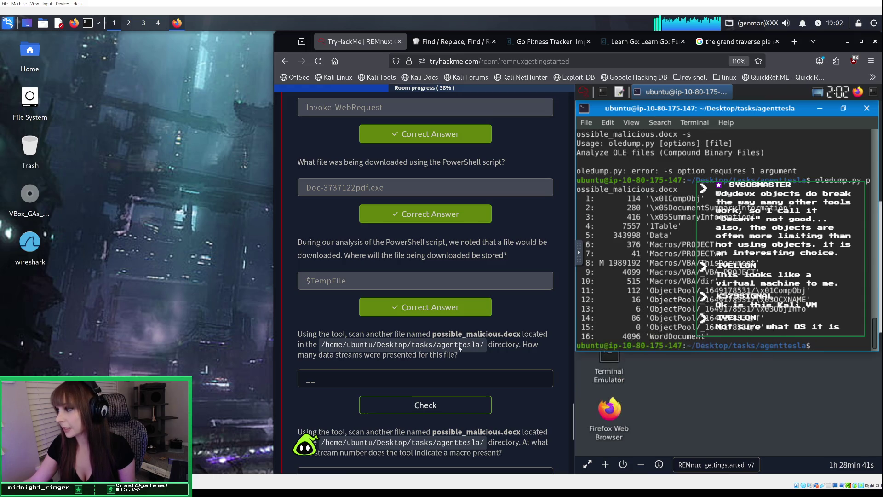
Submit 16 as the number of data streams in possible_malicious.docx.
{"action": "left_click", "coordinate": [366, 377]}
{"action": "type", "text": "16"}
{"action": "left_click", "coordinate": [421, 408]}
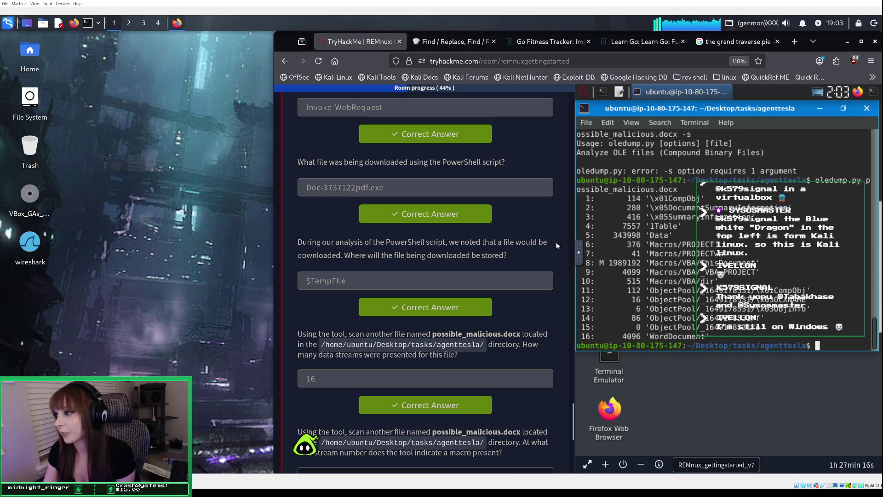
{"action": "left_click", "coordinate": [581, 261]}
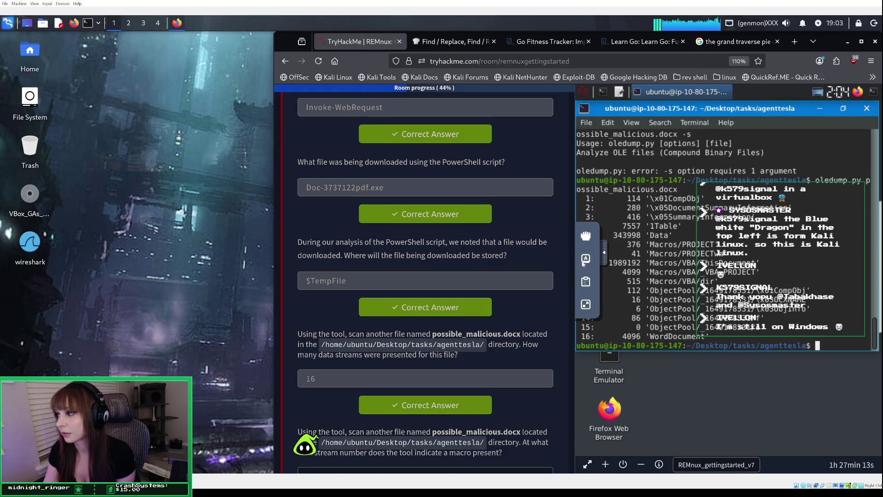
Hide the remote side tools and scroll down to the macro stream-number question.
{"action": "left_click", "coordinate": [607, 253]}
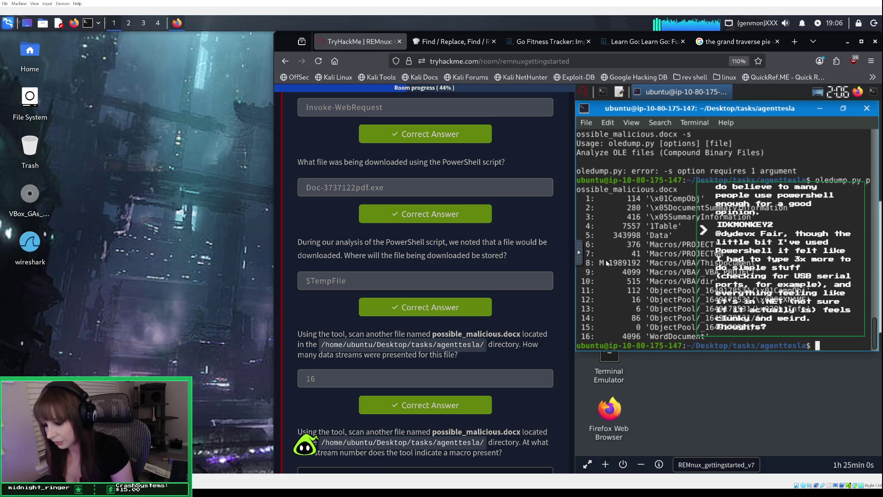
{"action": "scroll", "coordinate": [553, 303], "scroll_direction": "down", "scroll_amount": 3}
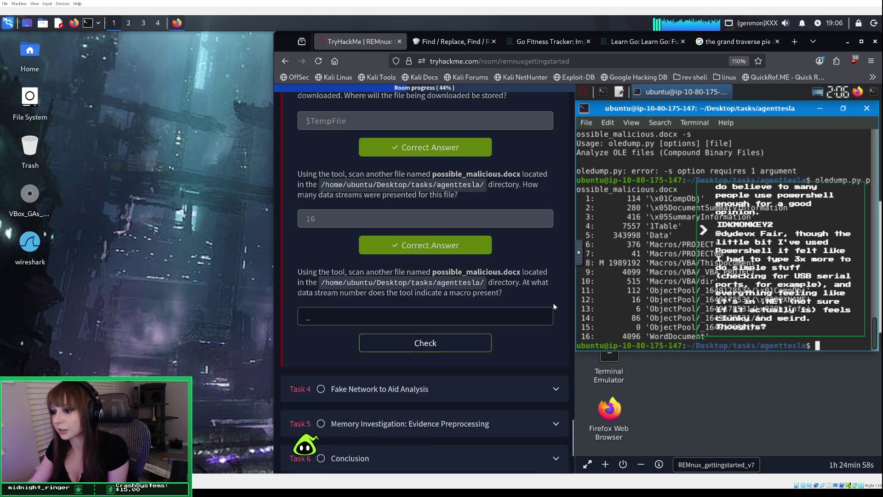